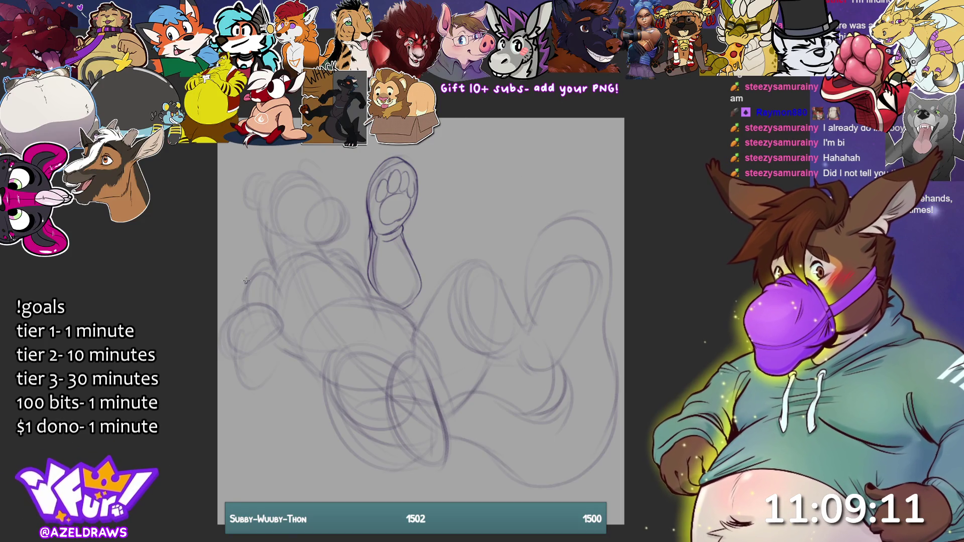
- Outline the lower-left paw and sketch its toe beans and inner pad, redrawing the pad once
{"action": "mouse_move", "coordinate": [253, 264]}
{"action": "left_mouse_down"}
{"action": "mouse_move", "coordinate": [264, 259]}
{"action": "mouse_move", "coordinate": [240, 283]}
{"action": "mouse_move", "coordinate": [241, 298]}
{"action": "left_mouse_up"}
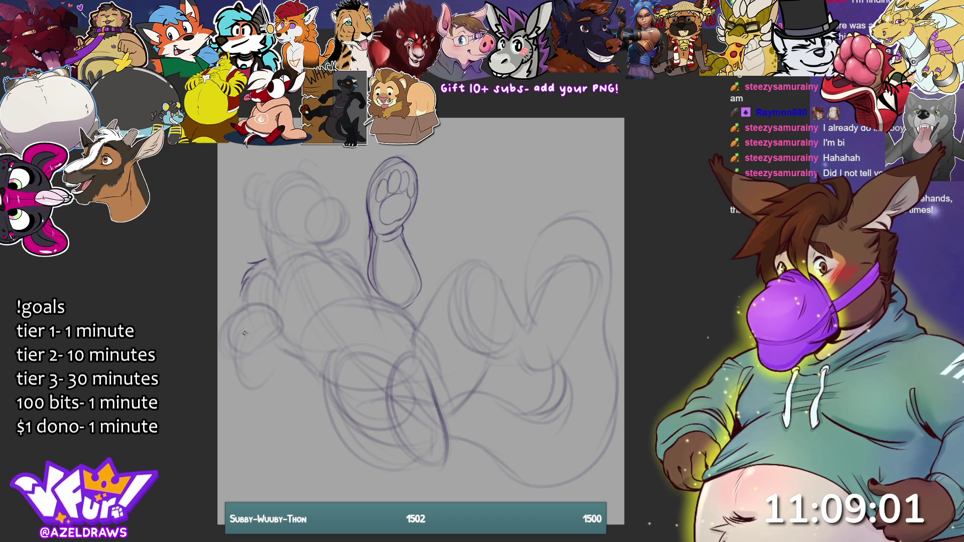
{"action": "mouse_move", "coordinate": [244, 310]}
{"action": "left_mouse_down"}
{"action": "mouse_move", "coordinate": [274, 311]}
{"action": "mouse_move", "coordinate": [227, 314]}
{"action": "mouse_move", "coordinate": [218, 337]}
{"action": "mouse_move", "coordinate": [237, 355]}
{"action": "mouse_move", "coordinate": [278, 329]}
{"action": "mouse_move", "coordinate": [278, 314]}
{"action": "mouse_move", "coordinate": [272, 332]}
{"action": "mouse_move", "coordinate": [235, 335]}
{"action": "left_mouse_up"}
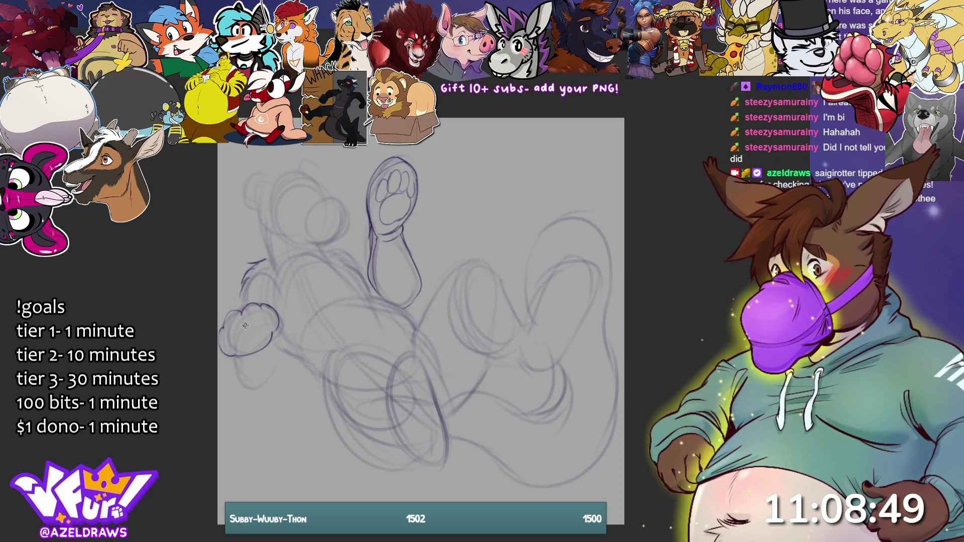
{"action": "mouse_move", "coordinate": [241, 321]}
{"action": "left_mouse_down"}
{"action": "mouse_move", "coordinate": [229, 343]}
{"action": "mouse_move", "coordinate": [267, 326]}
{"action": "mouse_move", "coordinate": [258, 309]}
{"action": "mouse_move", "coordinate": [244, 331]}
{"action": "left_mouse_up"}
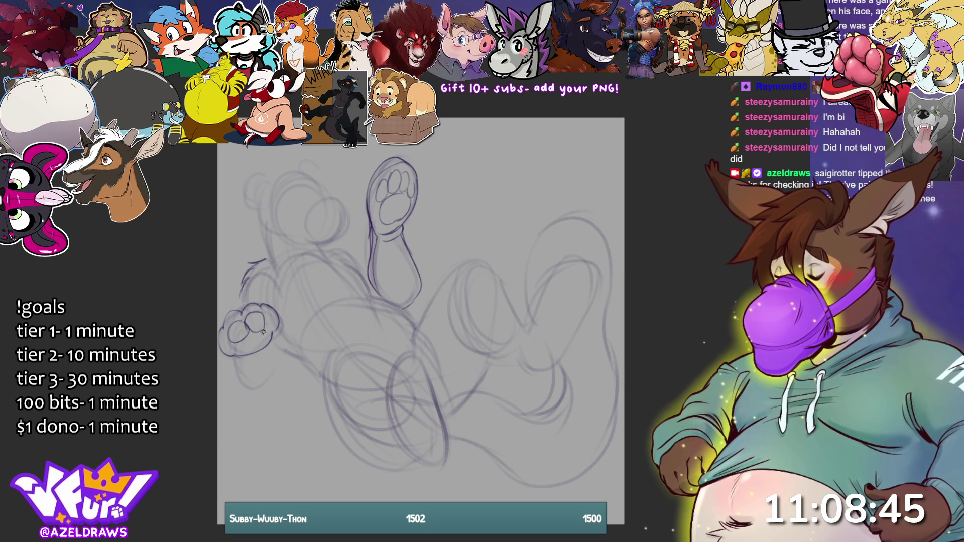
{"action": "key", "text": "ctrl+z"}
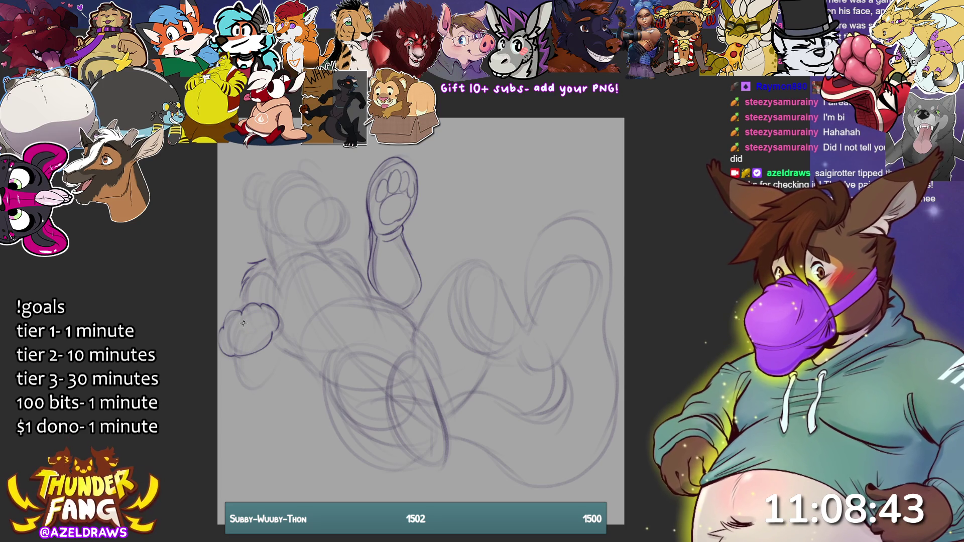
{"action": "mouse_move", "coordinate": [230, 343]}
{"action": "left_mouse_down"}
{"action": "mouse_move", "coordinate": [248, 339]}
{"action": "mouse_move", "coordinate": [246, 321]}
{"action": "mouse_move", "coordinate": [226, 333]}
{"action": "left_mouse_up"}
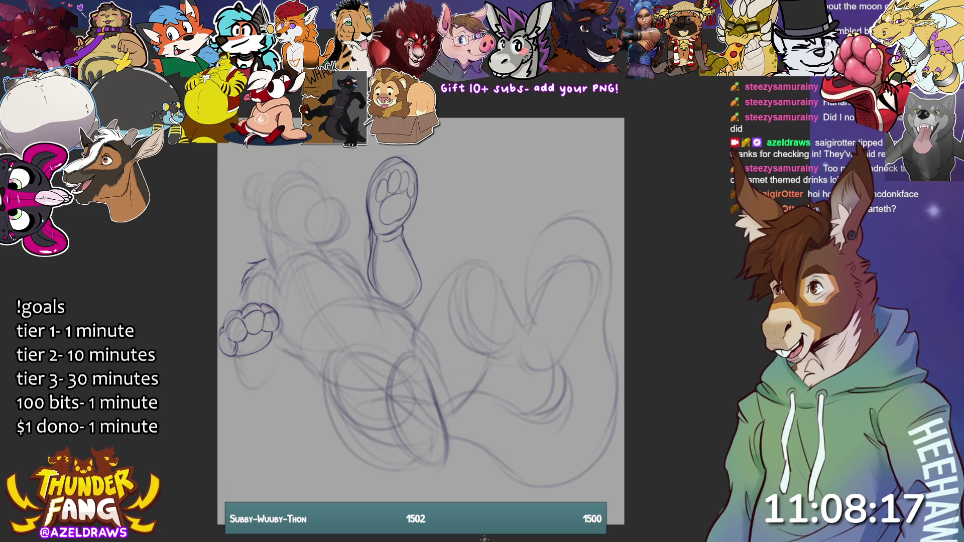
{"action": "key", "text": "ctrl+Tab"}
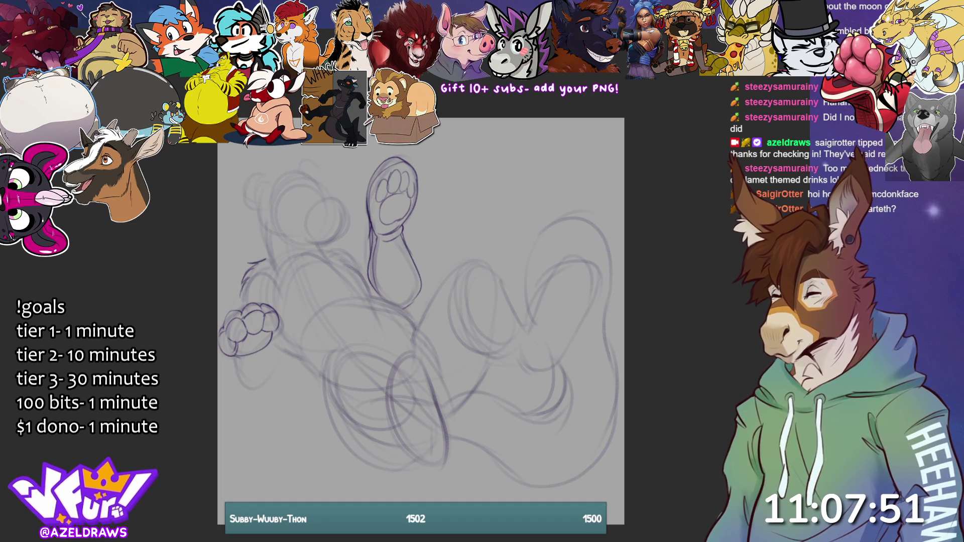
- Add zig-zag fur tufts along the head's left edge, the cheek and the neck
{"action": "left_click_drag", "start_coordinate": [257, 223], "coordinate": [263, 258]}
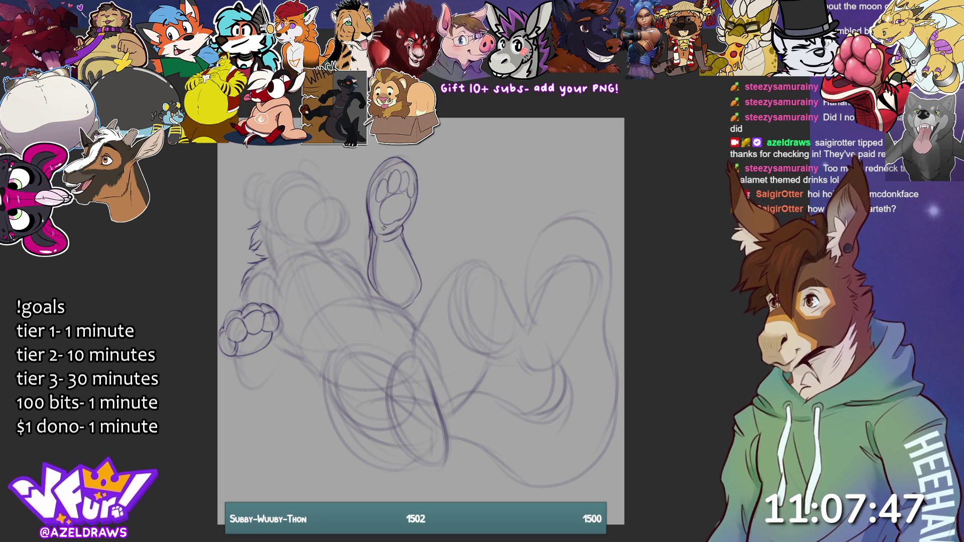
{"action": "mouse_move", "coordinate": [333, 258]}
{"action": "left_mouse_down"}
{"action": "mouse_move", "coordinate": [344, 241]}
{"action": "mouse_move", "coordinate": [324, 257]}
{"action": "mouse_move", "coordinate": [344, 265]}
{"action": "left_mouse_up"}
{"action": "mouse_move", "coordinate": [259, 258]}
{"action": "left_mouse_down"}
{"action": "mouse_move", "coordinate": [285, 280]}
{"action": "mouse_move", "coordinate": [296, 271]}
{"action": "left_mouse_up"}
{"action": "mouse_move", "coordinate": [255, 247]}
{"action": "left_mouse_down"}
{"action": "mouse_move", "coordinate": [261, 258]}
{"action": "mouse_move", "coordinate": [261, 243]}
{"action": "left_mouse_up"}
{"action": "left_click_drag", "start_coordinate": [262, 200], "coordinate": [258, 220]}
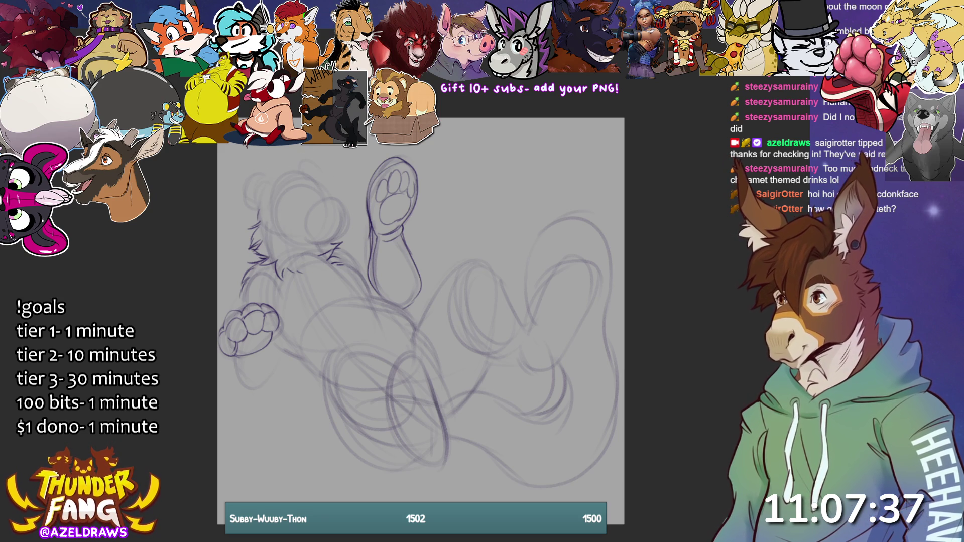
- Sketch a rounded ear, the head-top outline beside it and a fur tuft on top
{"action": "mouse_move", "coordinate": [268, 182]}
{"action": "left_mouse_down"}
{"action": "mouse_move", "coordinate": [242, 180]}
{"action": "mouse_move", "coordinate": [244, 203]}
{"action": "mouse_move", "coordinate": [263, 207]}
{"action": "mouse_move", "coordinate": [272, 195]}
{"action": "mouse_move", "coordinate": [260, 204]}
{"action": "left_mouse_up"}
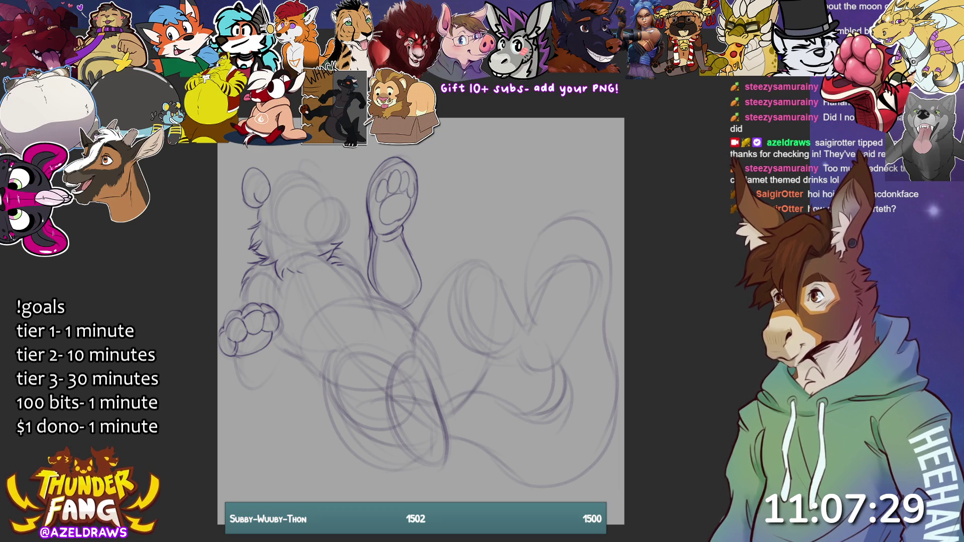
{"action": "mouse_move", "coordinate": [268, 177]}
{"action": "left_mouse_down"}
{"action": "mouse_move", "coordinate": [275, 159]}
{"action": "mouse_move", "coordinate": [302, 153]}
{"action": "mouse_move", "coordinate": [301, 185]}
{"action": "mouse_move", "coordinate": [284, 188]}
{"action": "left_mouse_up"}
{"action": "mouse_move", "coordinate": [301, 156]}
{"action": "left_mouse_down"}
{"action": "mouse_move", "coordinate": [295, 162]}
{"action": "mouse_move", "coordinate": [315, 157]}
{"action": "mouse_move", "coordinate": [318, 182]}
{"action": "mouse_move", "coordinate": [313, 156]}
{"action": "mouse_move", "coordinate": [327, 165]}
{"action": "left_mouse_up"}
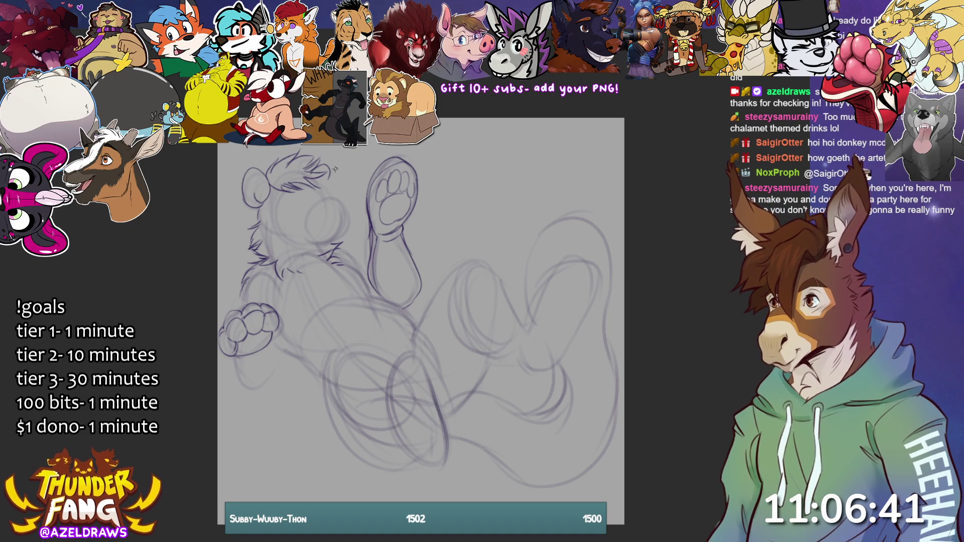
- Draw the muzzle outline with its left side and the chin curve beneath it
{"action": "mouse_move", "coordinate": [301, 213]}
{"action": "left_mouse_down"}
{"action": "mouse_move", "coordinate": [334, 193]}
{"action": "mouse_move", "coordinate": [349, 225]}
{"action": "left_mouse_up"}
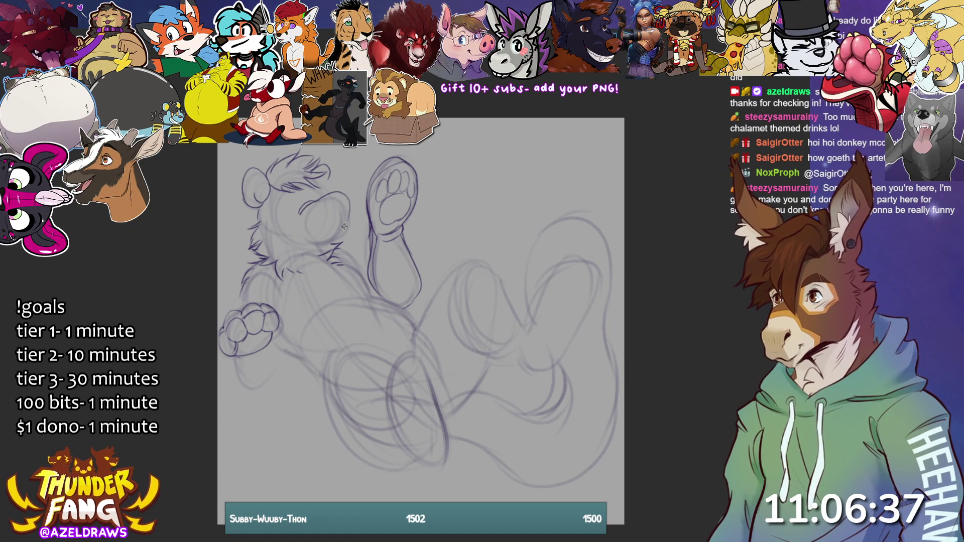
{"action": "mouse_move", "coordinate": [291, 240]}
{"action": "left_mouse_down"}
{"action": "mouse_move", "coordinate": [316, 250]}
{"action": "mouse_move", "coordinate": [341, 235]}
{"action": "mouse_move", "coordinate": [345, 217]}
{"action": "mouse_move", "coordinate": [309, 227]}
{"action": "mouse_move", "coordinate": [345, 227]}
{"action": "mouse_move", "coordinate": [317, 234]}
{"action": "left_mouse_up"}
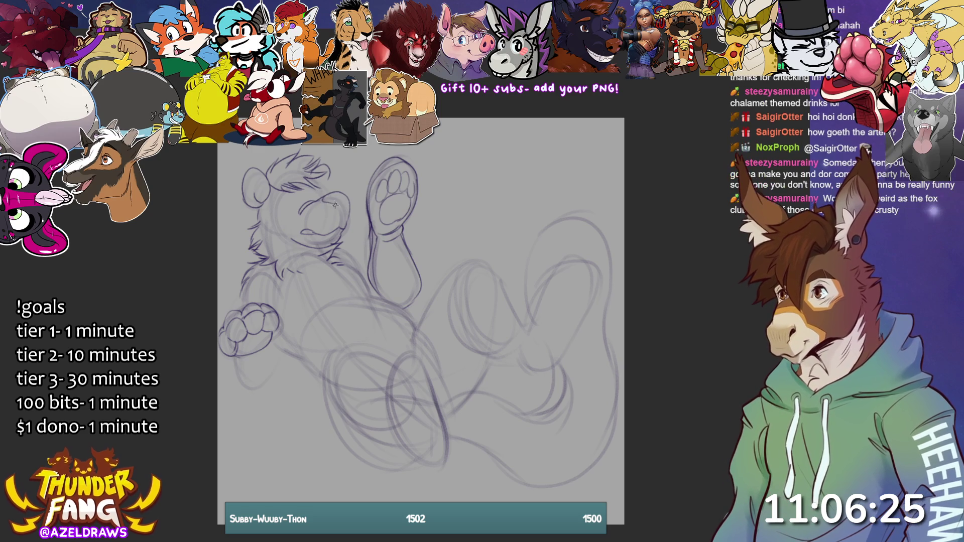
{"action": "left_click_drag", "start_coordinate": [305, 206], "coordinate": [290, 234]}
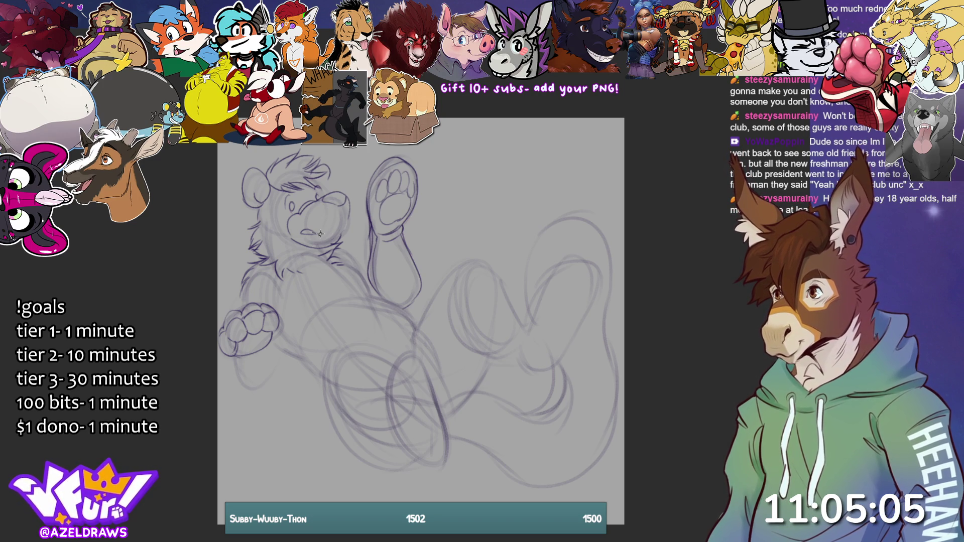
- Draw the mouth across the muzzle and define the right side of the snout
{"action": "left_click_drag", "start_coordinate": [324, 234], "coordinate": [342, 221]}
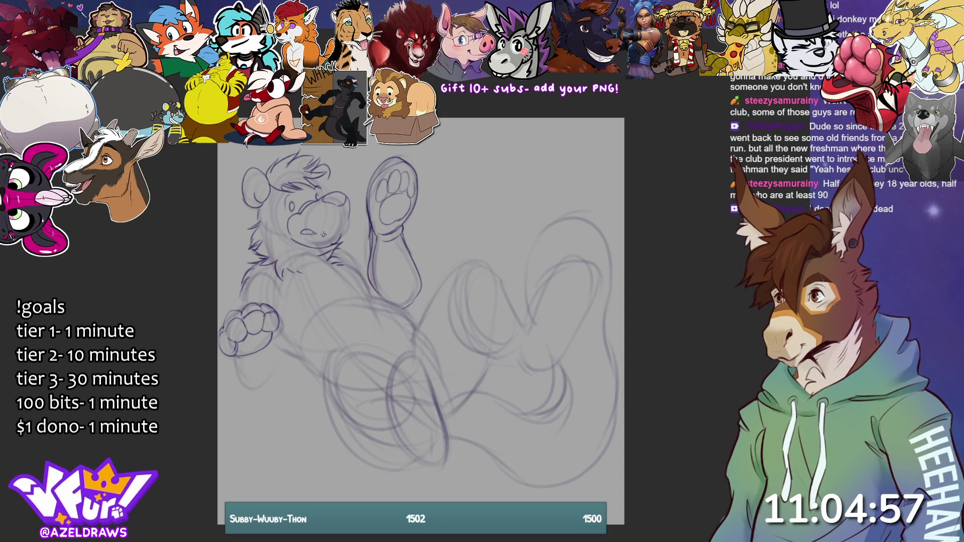
{"action": "left_click_drag", "start_coordinate": [311, 233], "coordinate": [334, 232]}
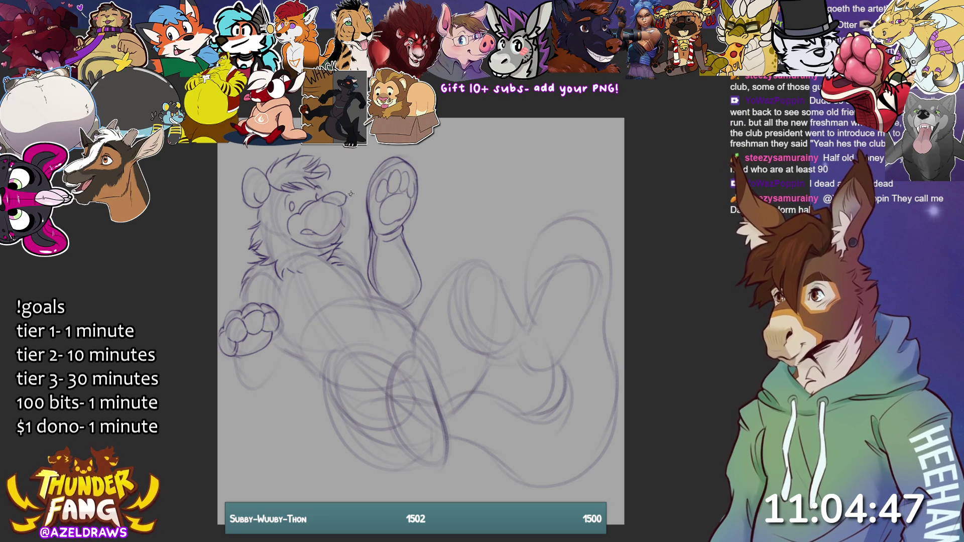
{"action": "left_click_drag", "start_coordinate": [353, 205], "coordinate": [343, 235]}
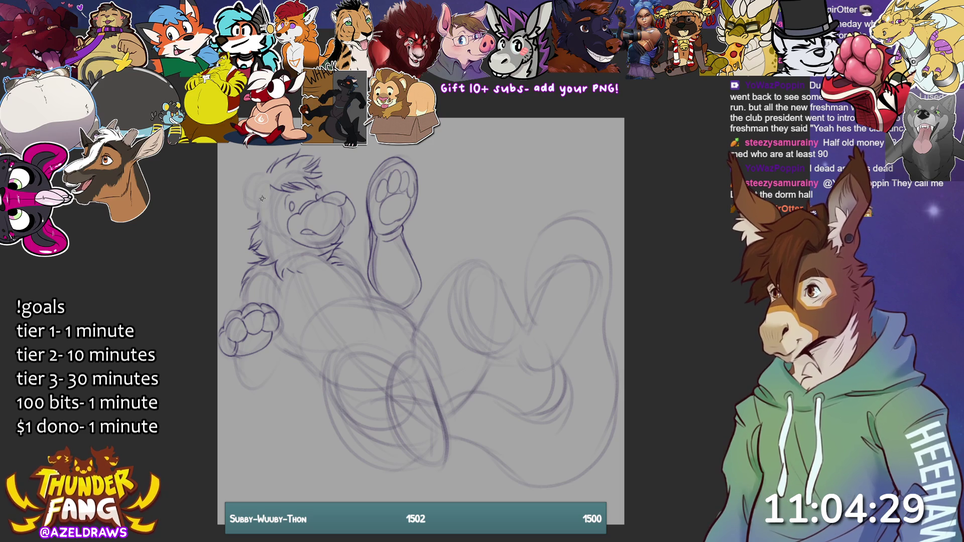
- Redraw the head outline, erase the old ear lines, and add cheek fur and a cleaner ear
{"action": "mouse_move", "coordinate": [264, 196]}
{"action": "left_mouse_down"}
{"action": "mouse_move", "coordinate": [265, 182]}
{"action": "mouse_move", "coordinate": [246, 177]}
{"action": "mouse_move", "coordinate": [244, 198]}
{"action": "left_mouse_up"}
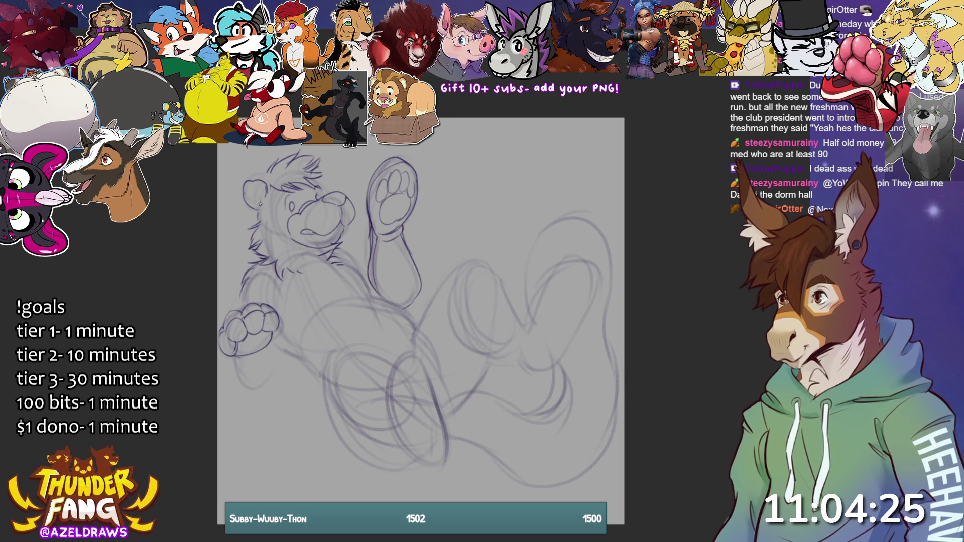
{"action": "mouse_move", "coordinate": [270, 209]}
{"action": "left_mouse_down"}
{"action": "mouse_move", "coordinate": [247, 201]}
{"action": "mouse_move", "coordinate": [270, 178]}
{"action": "mouse_move", "coordinate": [241, 182]}
{"action": "mouse_move", "coordinate": [238, 204]}
{"action": "mouse_move", "coordinate": [260, 205]}
{"action": "left_mouse_up"}
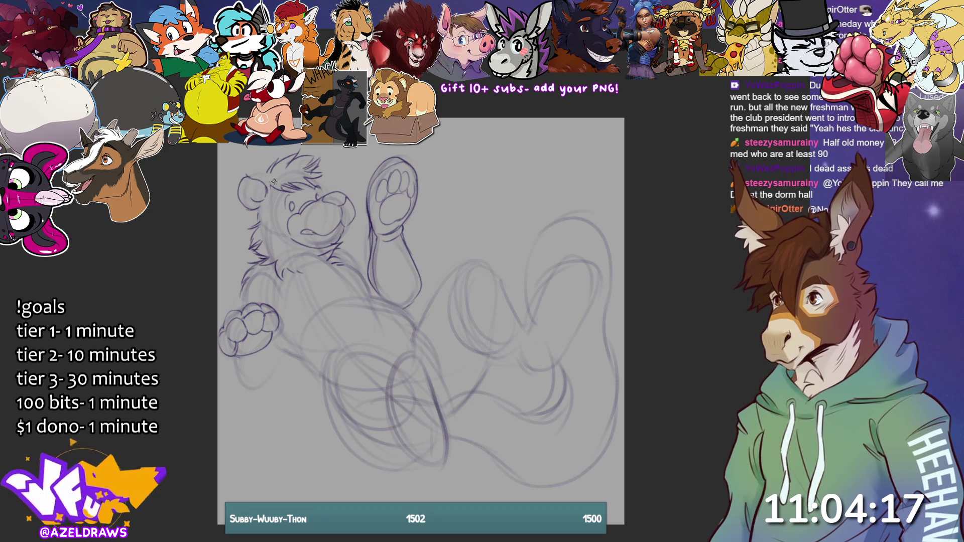
{"action": "left_click_drag", "start_coordinate": [321, 165], "coordinate": [324, 184]}
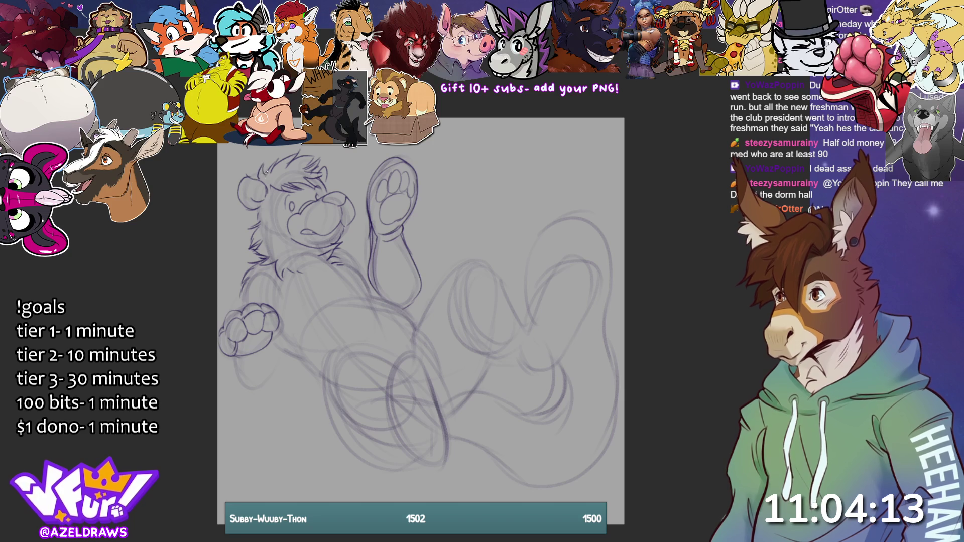
{"action": "mouse_move", "coordinate": [249, 207]}
{"action": "left_mouse_down"}
{"action": "mouse_move", "coordinate": [244, 222]}
{"action": "mouse_move", "coordinate": [262, 221]}
{"action": "left_mouse_up"}
{"action": "mouse_move", "coordinate": [274, 186]}
{"action": "left_mouse_down"}
{"action": "mouse_move", "coordinate": [264, 207]}
{"action": "mouse_move", "coordinate": [271, 201]}
{"action": "left_mouse_up"}
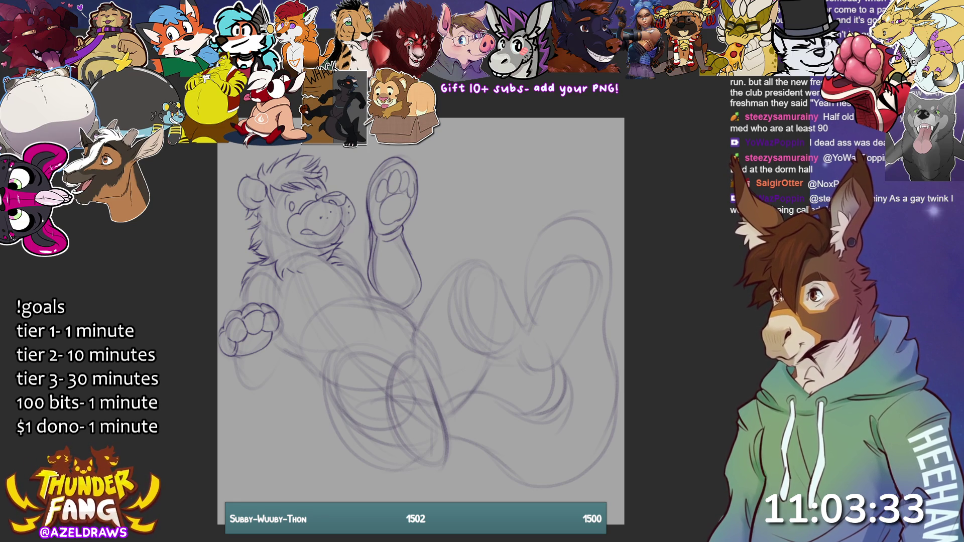
- Erase old lines around the left ear, then add emphasis marks beside the head and above the raised paw
{"action": "key", "text": "ctrl+z"}
{"action": "key", "text": "ctrl+z"}
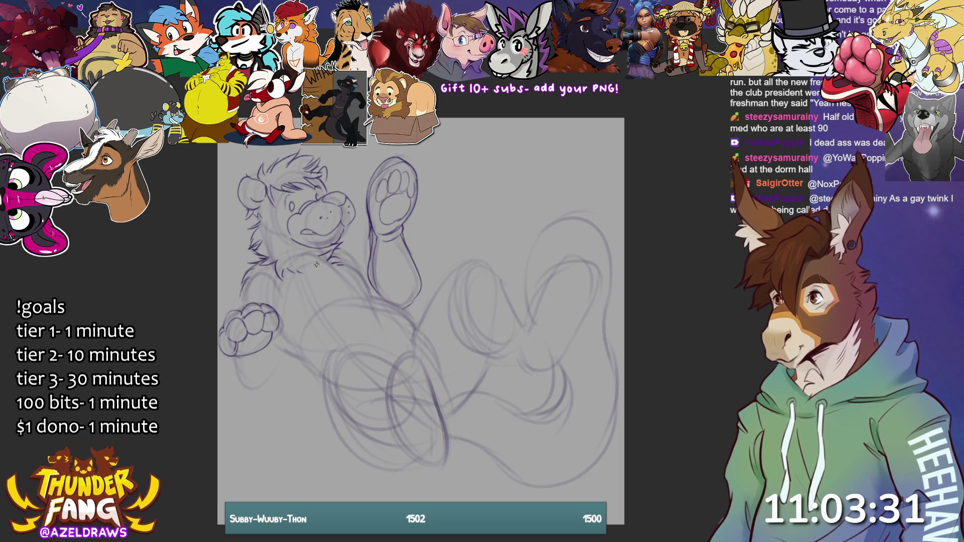
{"action": "key", "text": "ctrl+y"}
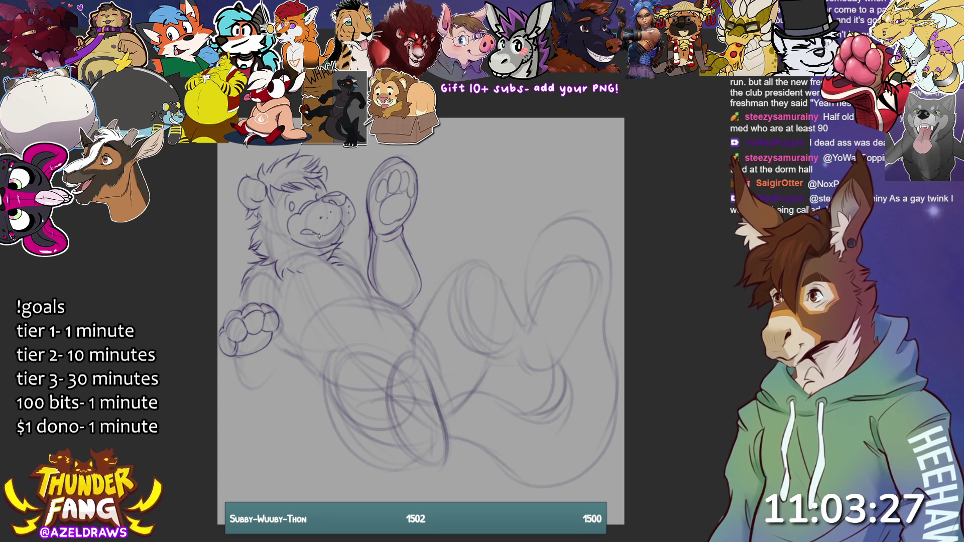
{"action": "mouse_move", "coordinate": [246, 181]}
{"action": "left_mouse_down"}
{"action": "mouse_move", "coordinate": [248, 201]}
{"action": "mouse_move", "coordinate": [259, 200]}
{"action": "mouse_move", "coordinate": [246, 261]}
{"action": "left_mouse_up"}
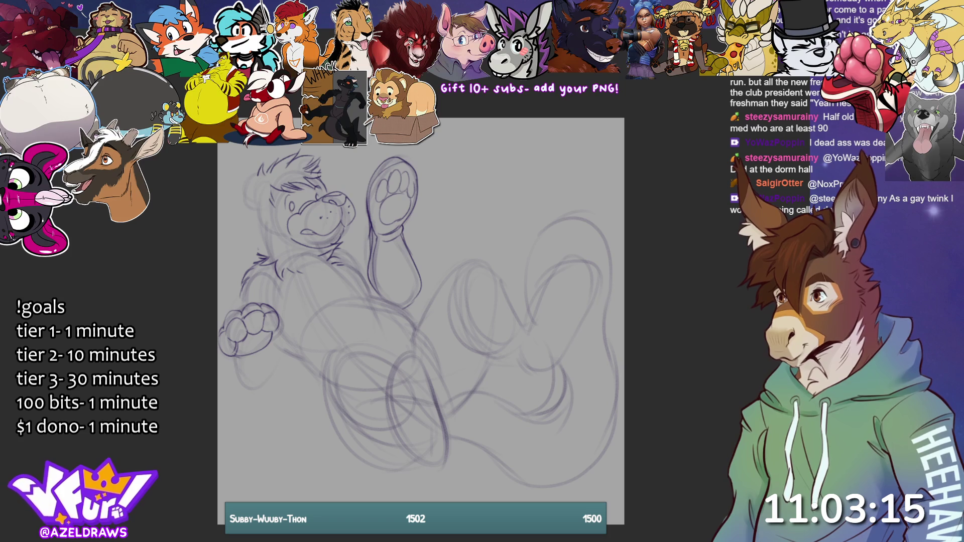
{"action": "left_click_drag", "start_coordinate": [344, 178], "coordinate": [358, 191]}
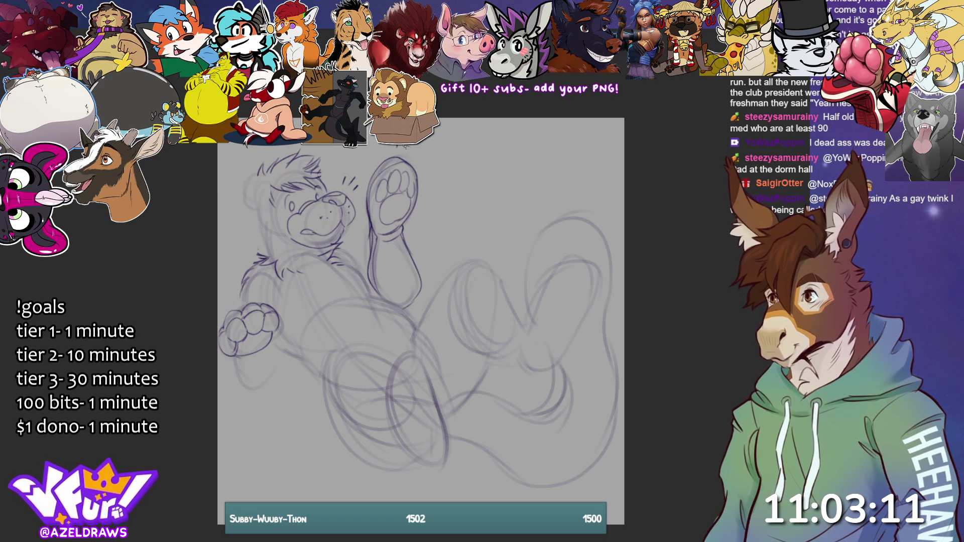
{"action": "mouse_move", "coordinate": [402, 145]}
{"action": "left_mouse_down"}
{"action": "mouse_move", "coordinate": [395, 154]}
{"action": "mouse_move", "coordinate": [431, 188]}
{"action": "left_mouse_up"}
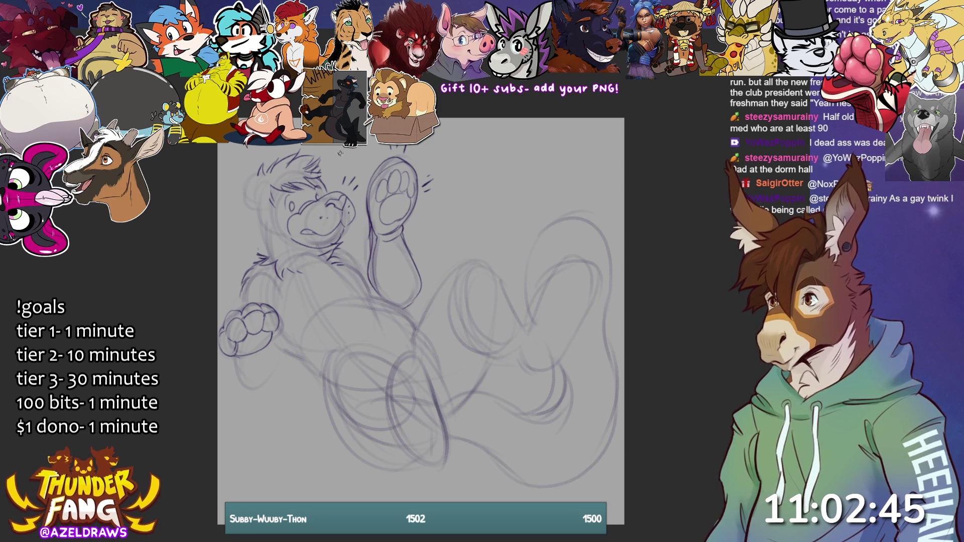
- Sketch fur tufts left of the head and attempt the left ear, undoing the rough stroke
{"action": "mouse_move", "coordinate": [262, 206]}
{"action": "left_mouse_down"}
{"action": "mouse_move", "coordinate": [253, 194]}
{"action": "mouse_move", "coordinate": [251, 217]}
{"action": "left_mouse_up"}
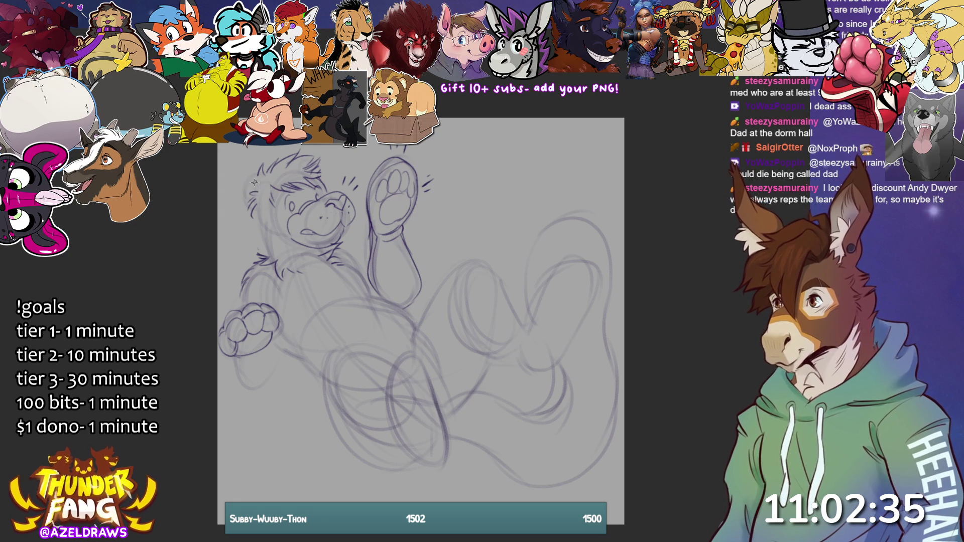
{"action": "left_click_drag", "start_coordinate": [234, 201], "coordinate": [256, 220]}
{"action": "key", "text": "ctrl+z"}
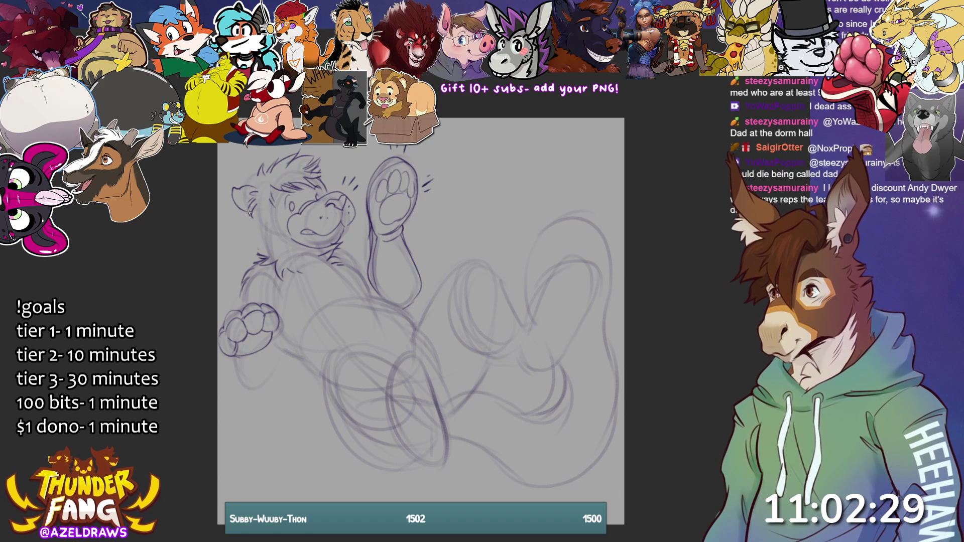
- Redraw the left ear and sketch fur under the cheek and on the chest
{"action": "mouse_move", "coordinate": [241, 185]}
{"action": "left_mouse_down"}
{"action": "mouse_move", "coordinate": [230, 198]}
{"action": "mouse_move", "coordinate": [250, 212]}
{"action": "mouse_move", "coordinate": [258, 170]}
{"action": "left_mouse_up"}
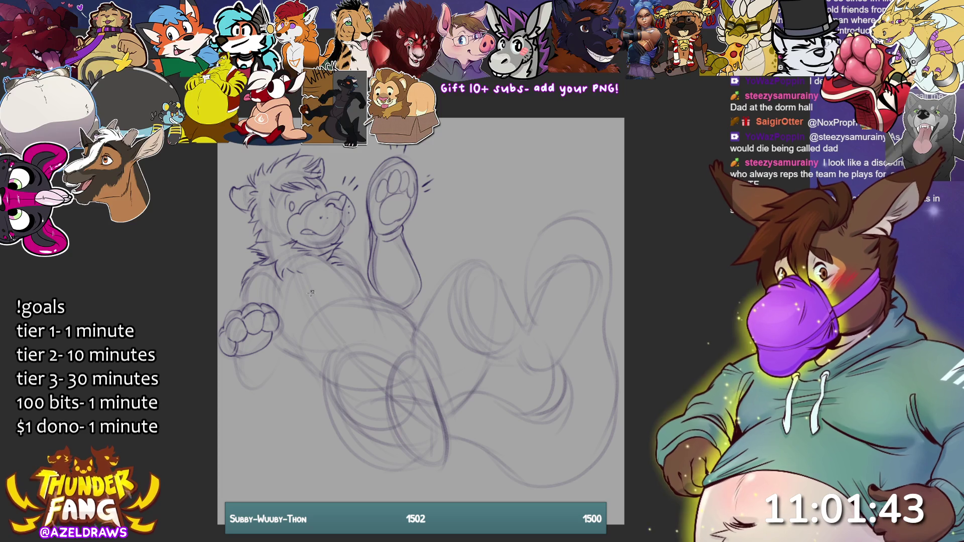
{"action": "mouse_move", "coordinate": [301, 330]}
{"action": "left_mouse_down"}
{"action": "mouse_move", "coordinate": [360, 264]}
{"action": "mouse_move", "coordinate": [377, 299]}
{"action": "left_mouse_up"}
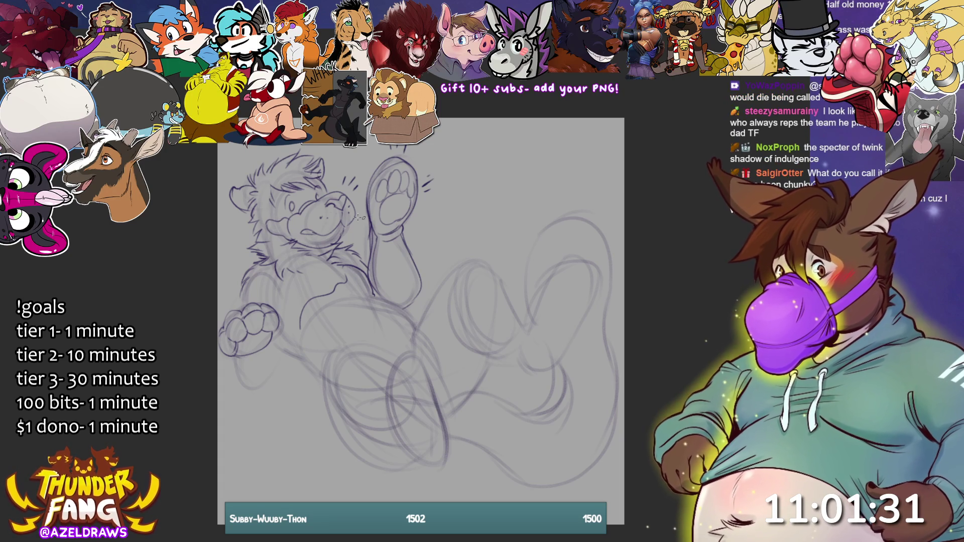
{"action": "mouse_move", "coordinate": [315, 289]}
{"action": "left_mouse_down"}
{"action": "mouse_move", "coordinate": [324, 276]}
{"action": "mouse_move", "coordinate": [317, 280]}
{"action": "left_mouse_up"}
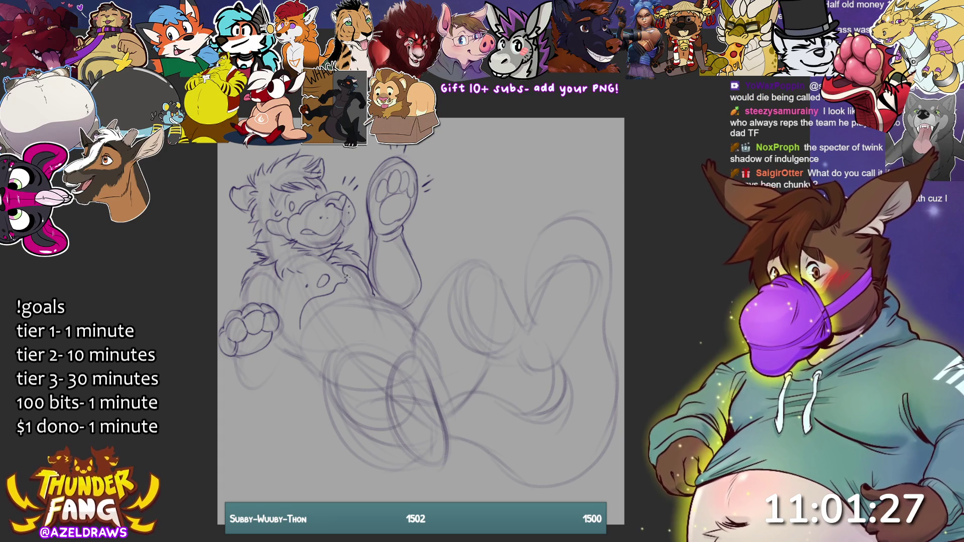
{"action": "left_click_drag", "start_coordinate": [300, 330], "coordinate": [295, 359]}
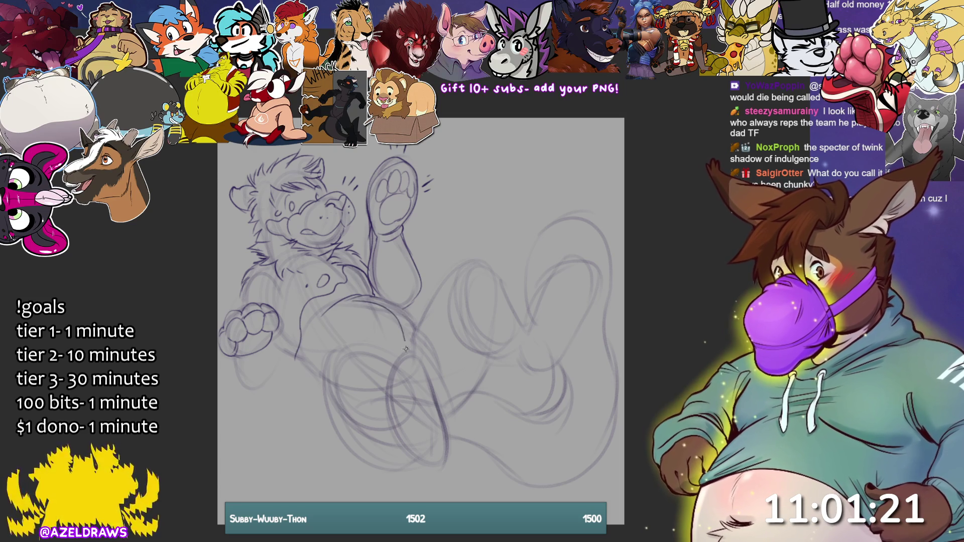
- Outline the right side of the belly and add zigzag fur along the lower body
{"action": "left_click_drag", "start_coordinate": [407, 310], "coordinate": [420, 334]}
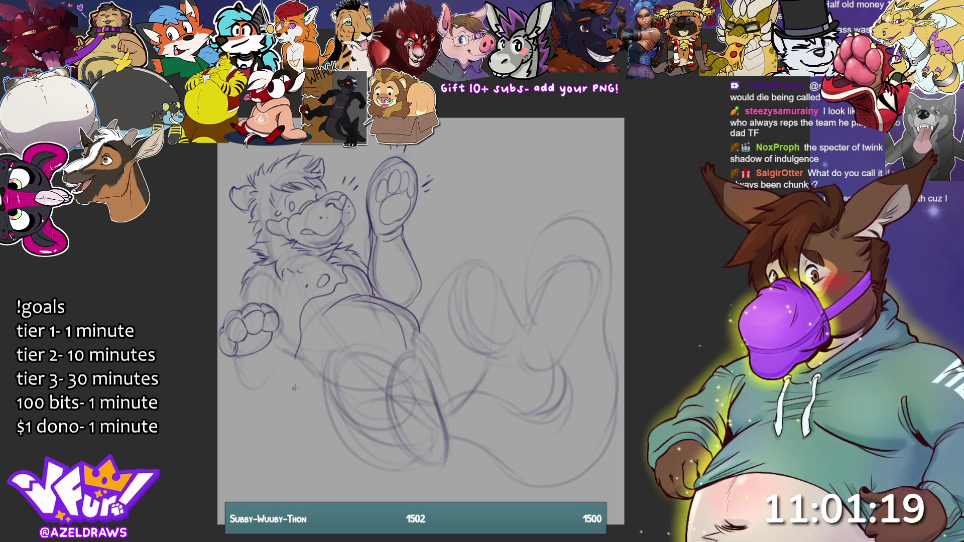
{"action": "left_click_drag", "start_coordinate": [303, 344], "coordinate": [323, 391]}
{"action": "mouse_move", "coordinate": [286, 349]}
{"action": "left_mouse_down"}
{"action": "mouse_move", "coordinate": [290, 361]}
{"action": "mouse_move", "coordinate": [307, 359]}
{"action": "left_mouse_up"}
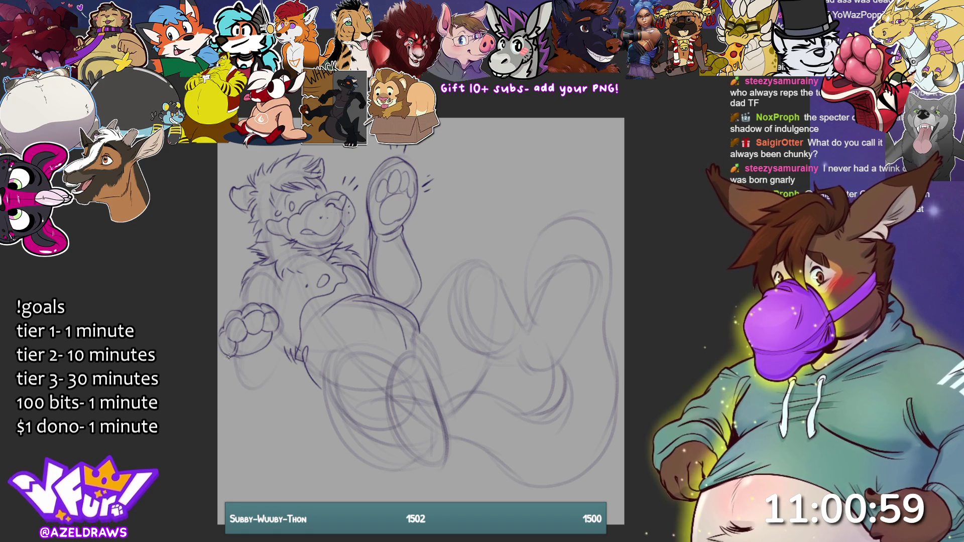
- Draw the line under the left paw and redraw the left arm outline
{"action": "mouse_move", "coordinate": [227, 354]}
{"action": "left_mouse_down"}
{"action": "mouse_move", "coordinate": [263, 388]}
{"action": "mouse_move", "coordinate": [276, 382]}
{"action": "left_mouse_up"}
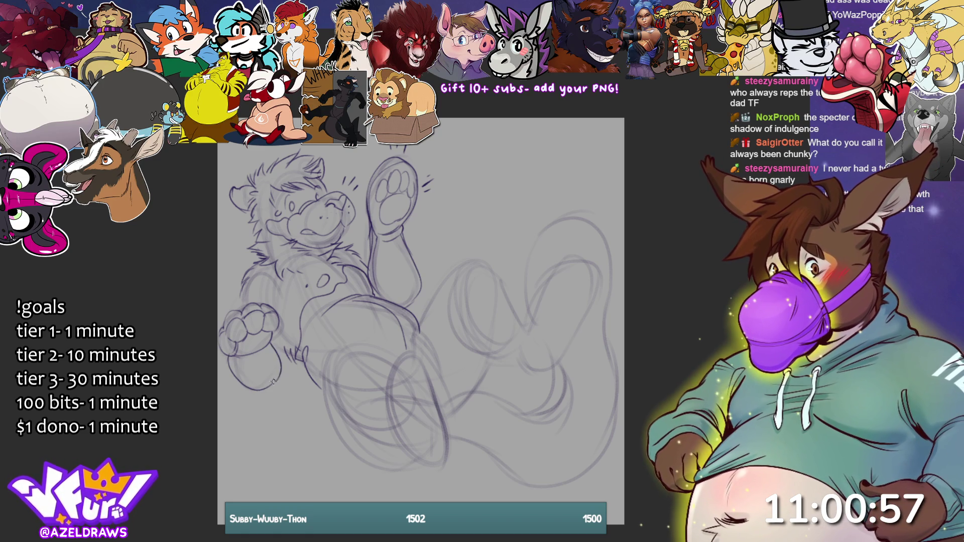
{"action": "left_click_drag", "start_coordinate": [247, 290], "coordinate": [240, 310]}
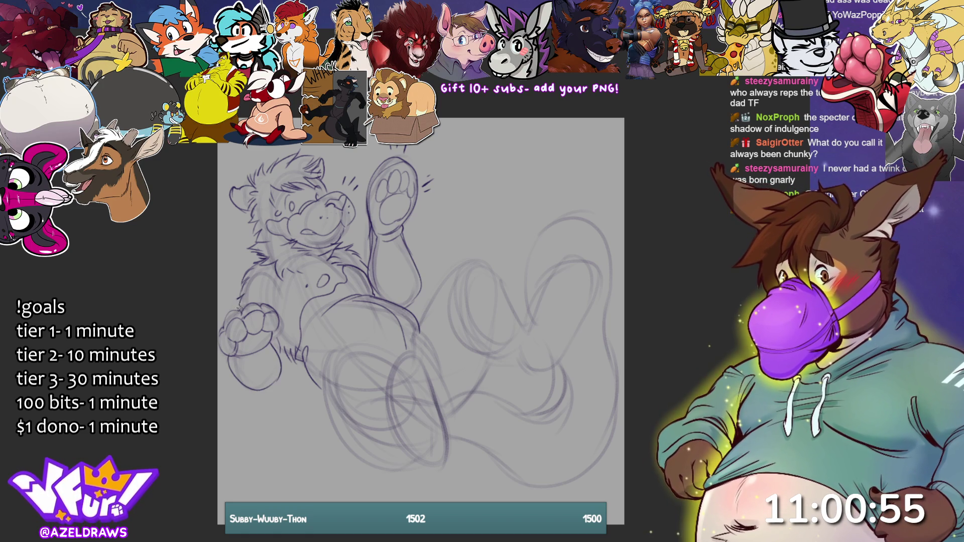
{"action": "key", "text": "ctrl+z"}
{"action": "left_click_drag", "start_coordinate": [246, 290], "coordinate": [254, 298]}
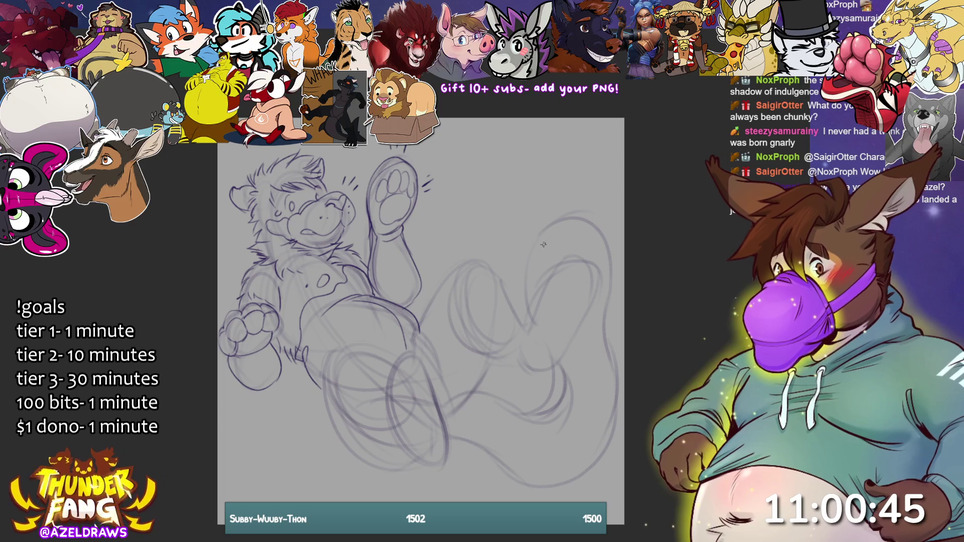
- Sample the line colour and draw the right leg's upper curve and foot outline
{"action": "mouse_move", "coordinate": [525, 335]}
{"action": "left_mouse_down"}
{"action": "mouse_move", "coordinate": [530, 310]}
{"action": "mouse_move", "coordinate": [576, 257]}
{"action": "left_mouse_up"}
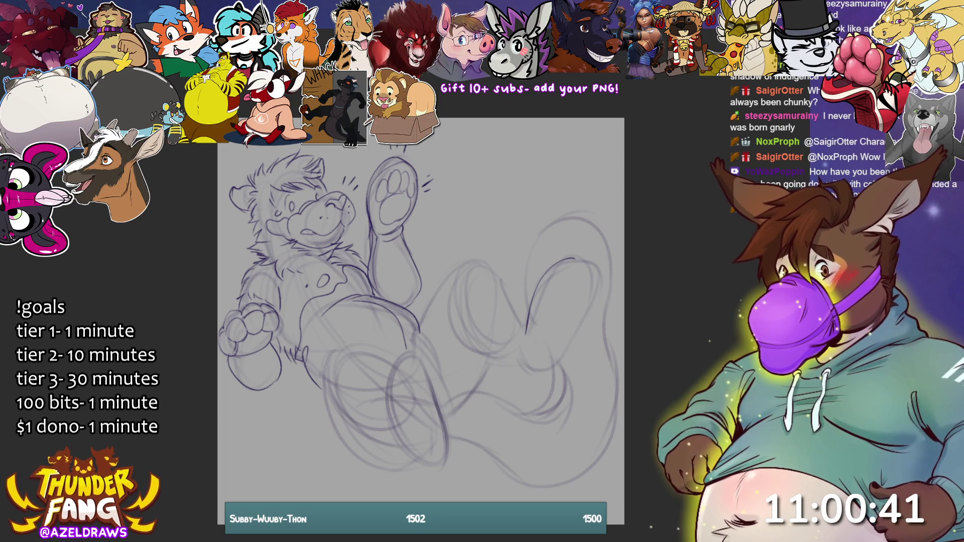
{"action": "mouse_move", "coordinate": [557, 268]}
{"action": "left_mouse_down"}
{"action": "mouse_move", "coordinate": [568, 281]}
{"action": "mouse_move", "coordinate": [604, 198]}
{"action": "mouse_move", "coordinate": [631, 216]}
{"action": "left_mouse_up"}
{"action": "key", "text": "ctrl+z"}
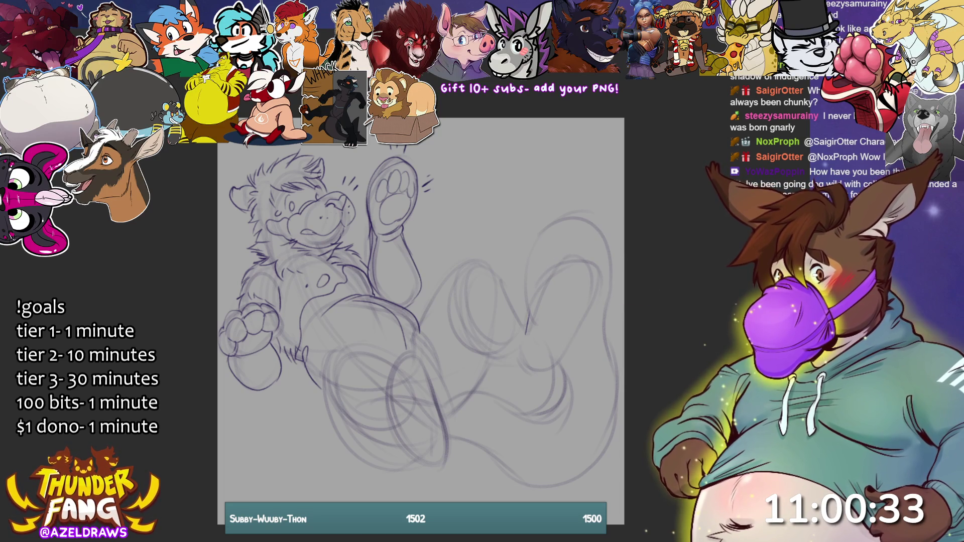
{"action": "mouse_move", "coordinate": [536, 284]}
{"action": "left_mouse_down"}
{"action": "mouse_move", "coordinate": [553, 257]}
{"action": "mouse_move", "coordinate": [587, 251]}
{"action": "mouse_move", "coordinate": [598, 261]}
{"action": "mouse_move", "coordinate": [596, 308]}
{"action": "mouse_move", "coordinate": [592, 297]}
{"action": "mouse_move", "coordinate": [579, 323]}
{"action": "left_mouse_up"}
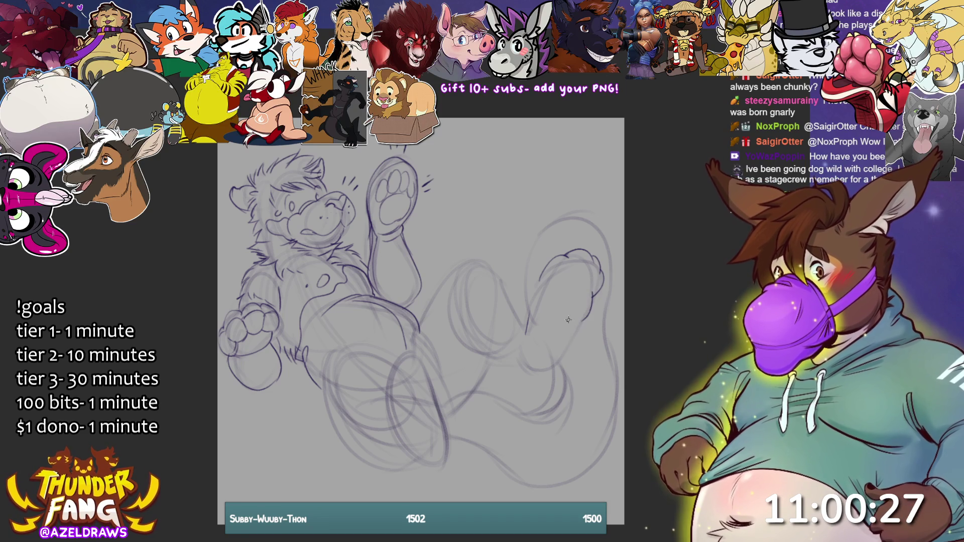
{"action": "mouse_move", "coordinate": [537, 279]}
{"action": "left_mouse_down"}
{"action": "mouse_move", "coordinate": [515, 351]}
{"action": "mouse_move", "coordinate": [552, 367]}
{"action": "mouse_move", "coordinate": [584, 316]}
{"action": "mouse_move", "coordinate": [572, 281]}
{"action": "mouse_move", "coordinate": [547, 308]}
{"action": "mouse_move", "coordinate": [572, 321]}
{"action": "mouse_move", "coordinate": [580, 292]}
{"action": "mouse_move", "coordinate": [552, 267]}
{"action": "mouse_move", "coordinate": [574, 269]}
{"action": "mouse_move", "coordinate": [590, 252]}
{"action": "mouse_move", "coordinate": [600, 265]}
{"action": "mouse_move", "coordinate": [593, 286]}
{"action": "left_mouse_up"}
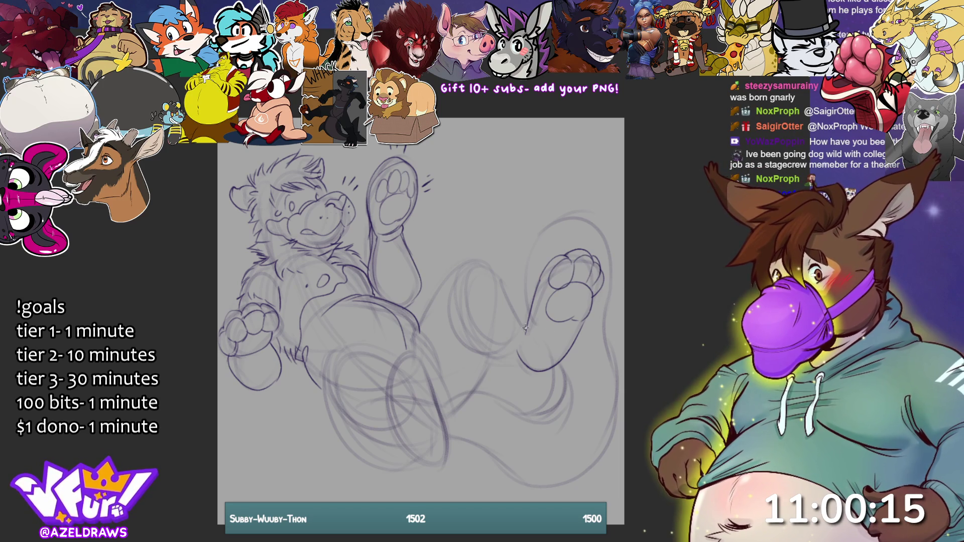
- Draw the underside of the right leg and arc the top of the thigh
{"action": "mouse_move", "coordinate": [523, 325]}
{"action": "left_mouse_down"}
{"action": "mouse_move", "coordinate": [530, 308]}
{"action": "mouse_move", "coordinate": [520, 322]}
{"action": "left_mouse_up"}
{"action": "mouse_move", "coordinate": [455, 294]}
{"action": "left_mouse_down"}
{"action": "mouse_move", "coordinate": [454, 320]}
{"action": "mouse_move", "coordinate": [534, 367]}
{"action": "left_mouse_up"}
{"action": "mouse_move", "coordinate": [459, 279]}
{"action": "left_mouse_down"}
{"action": "mouse_move", "coordinate": [463, 266]}
{"action": "mouse_move", "coordinate": [502, 274]}
{"action": "mouse_move", "coordinate": [515, 297]}
{"action": "left_mouse_up"}
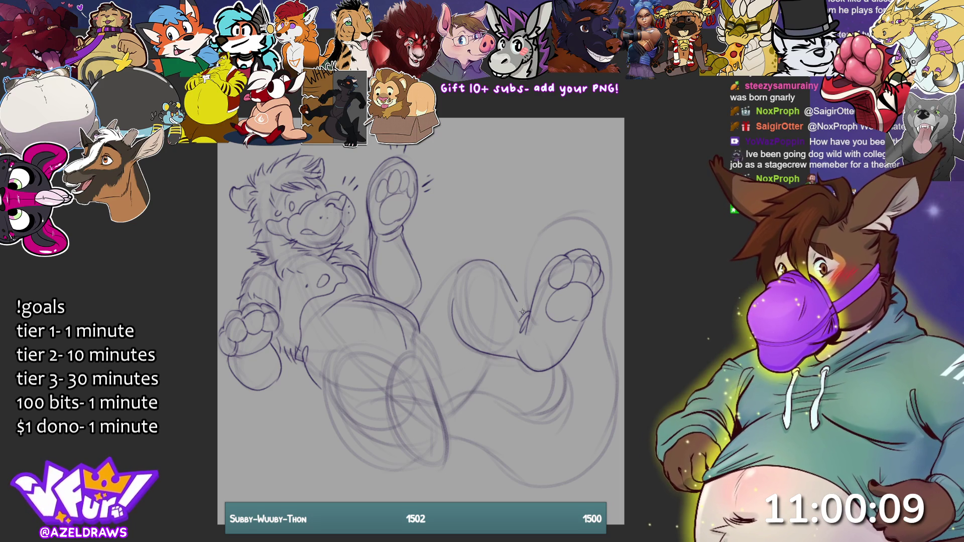
{"action": "mouse_move", "coordinate": [457, 273]}
{"action": "left_mouse_down"}
{"action": "mouse_move", "coordinate": [447, 284]}
{"action": "mouse_move", "coordinate": [448, 312]}
{"action": "mouse_move", "coordinate": [420, 317]}
{"action": "mouse_move", "coordinate": [454, 263]}
{"action": "mouse_move", "coordinate": [472, 257]}
{"action": "left_mouse_up"}
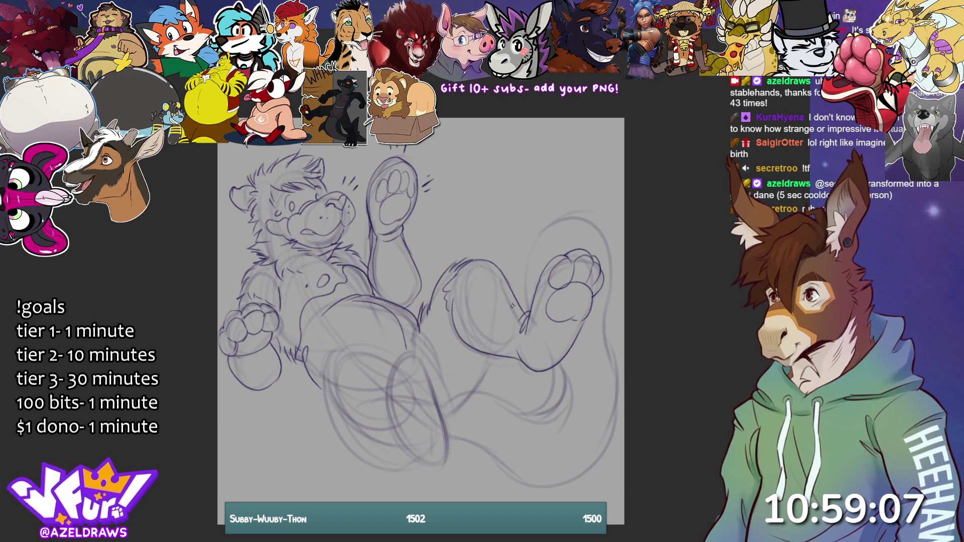
- Trace the leg's upper contour, both foot edges and the leg underside in darker line
{"action": "left_click_drag", "start_coordinate": [477, 262], "coordinate": [527, 324]}
{"action": "mouse_move", "coordinate": [555, 259]}
{"action": "left_mouse_down"}
{"action": "mouse_move", "coordinate": [523, 365]}
{"action": "mouse_move", "coordinate": [513, 360]}
{"action": "left_mouse_up"}
{"action": "left_click_drag", "start_coordinate": [519, 320], "coordinate": [515, 357]}
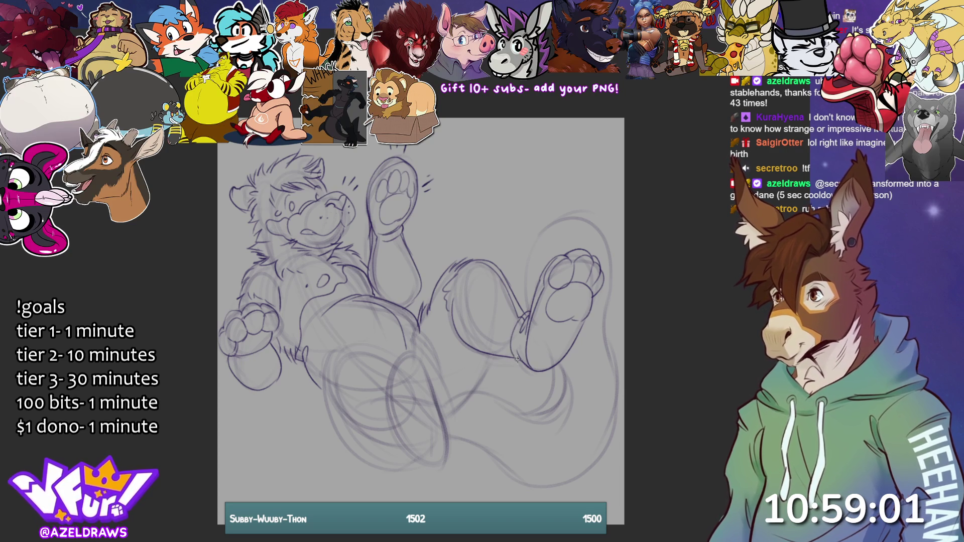
{"action": "mouse_move", "coordinate": [456, 295]}
{"action": "left_mouse_down"}
{"action": "mouse_move", "coordinate": [475, 338]}
{"action": "mouse_move", "coordinate": [513, 351]}
{"action": "left_mouse_up"}
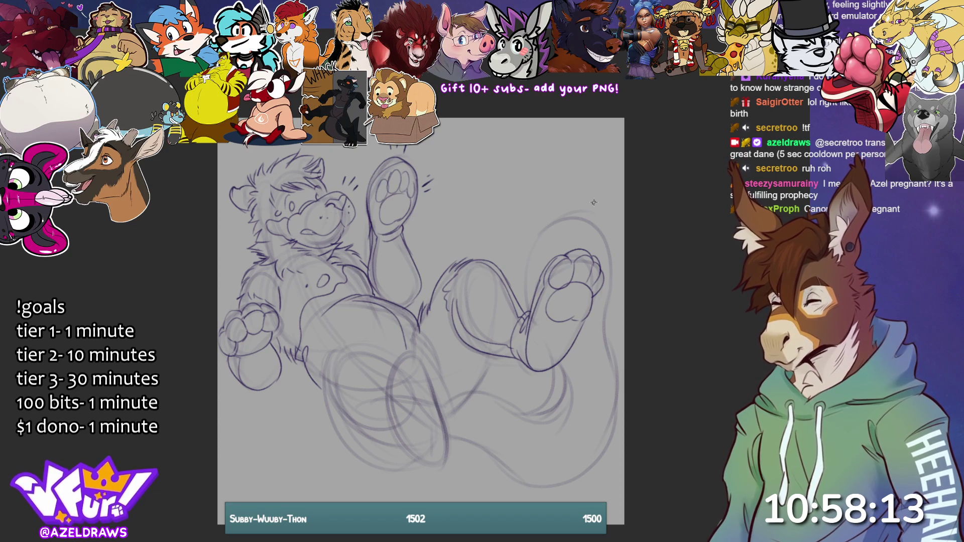
- Sketch the lower body curve, a new loop around the right foot, the bottom line and knee
{"action": "mouse_move", "coordinate": [443, 406]}
{"action": "left_mouse_down"}
{"action": "mouse_move", "coordinate": [470, 390]}
{"action": "mouse_move", "coordinate": [535, 415]}
{"action": "mouse_move", "coordinate": [562, 377]}
{"action": "mouse_move", "coordinate": [558, 366]}
{"action": "left_mouse_up"}
{"action": "mouse_move", "coordinate": [527, 298]}
{"action": "left_mouse_down"}
{"action": "mouse_move", "coordinate": [537, 240]}
{"action": "mouse_move", "coordinate": [605, 229]}
{"action": "mouse_move", "coordinate": [611, 278]}
{"action": "mouse_move", "coordinate": [602, 333]}
{"action": "left_mouse_up"}
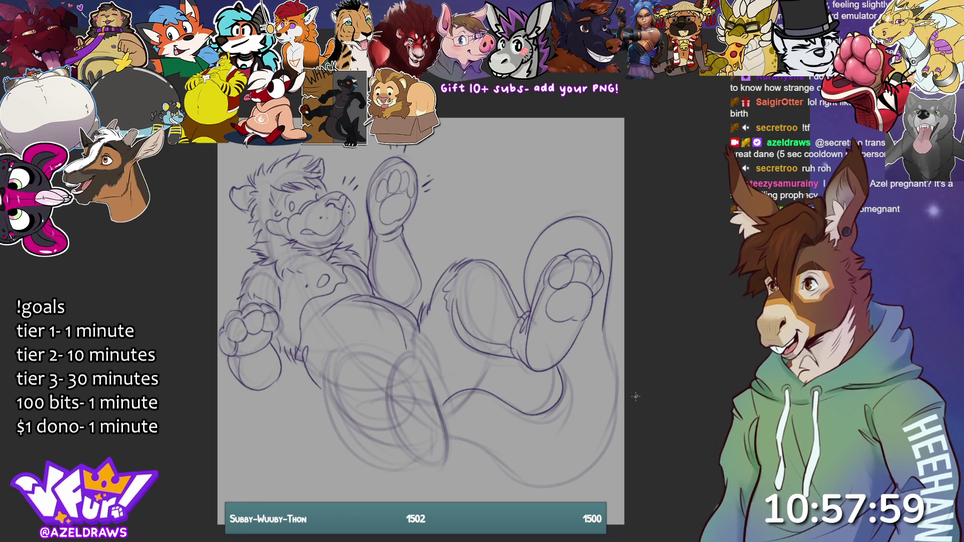
{"action": "mouse_move", "coordinate": [445, 441]}
{"action": "left_mouse_down"}
{"action": "mouse_move", "coordinate": [477, 446]}
{"action": "mouse_move", "coordinate": [541, 485]}
{"action": "mouse_move", "coordinate": [608, 438]}
{"action": "mouse_move", "coordinate": [605, 314]}
{"action": "left_mouse_up"}
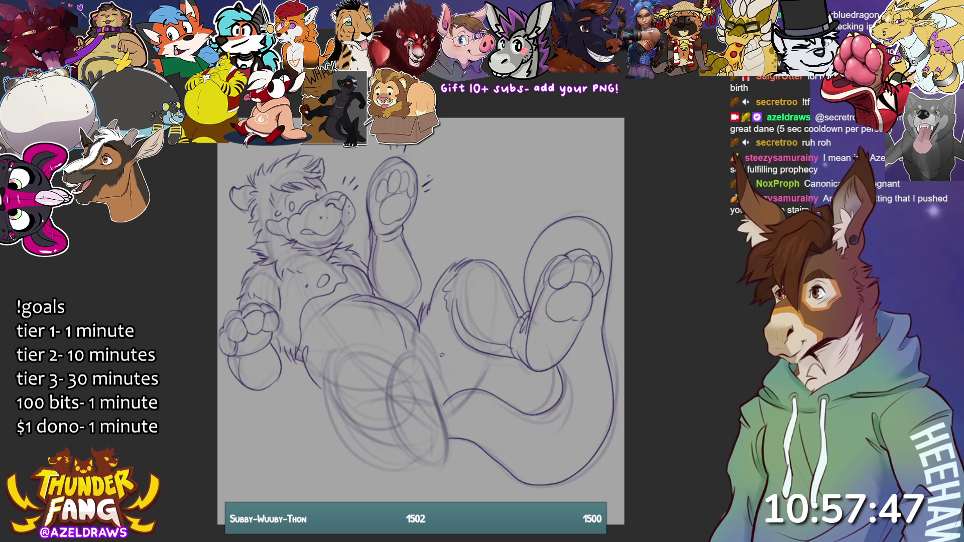
{"action": "mouse_move", "coordinate": [418, 338]}
{"action": "left_mouse_down"}
{"action": "mouse_move", "coordinate": [457, 375]}
{"action": "mouse_move", "coordinate": [492, 365]}
{"action": "mouse_move", "coordinate": [490, 358]}
{"action": "mouse_move", "coordinate": [473, 386]}
{"action": "mouse_move", "coordinate": [485, 392]}
{"action": "left_mouse_up"}
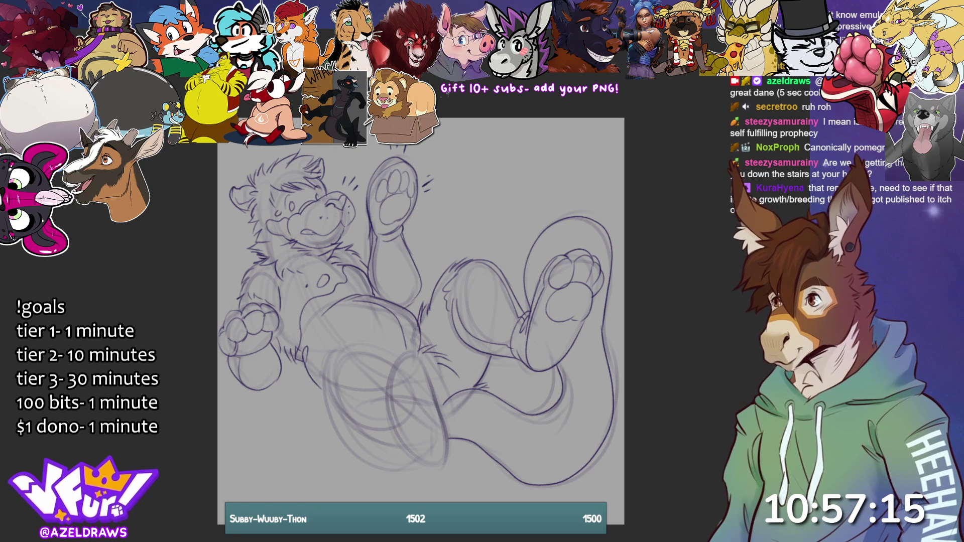
- Add short emphasis strokes above and left of the right foot and below the tail
{"action": "mouse_move", "coordinate": [542, 204]}
{"action": "left_mouse_down"}
{"action": "mouse_move", "coordinate": [545, 216]}
{"action": "mouse_move", "coordinate": [605, 215]}
{"action": "left_mouse_up"}
{"action": "left_click_drag", "start_coordinate": [511, 250], "coordinate": [517, 261]}
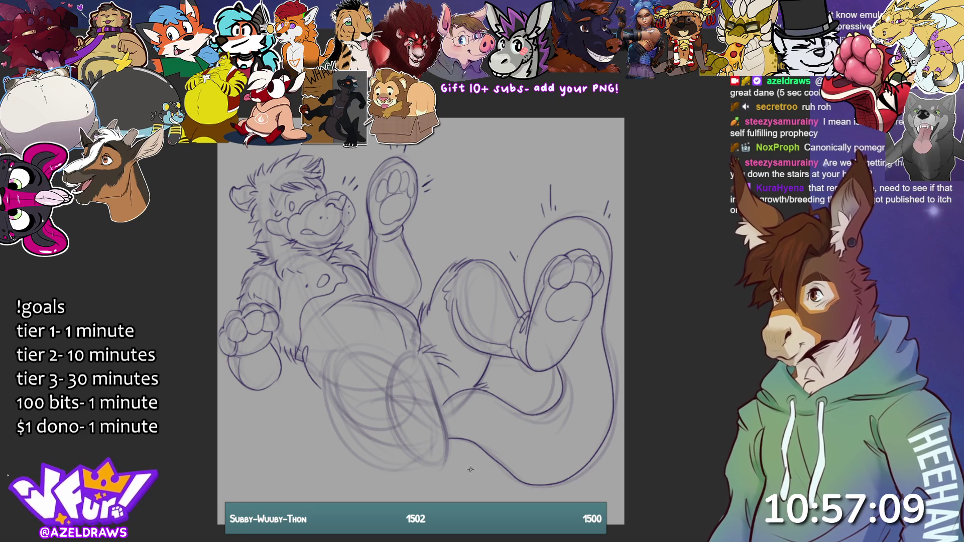
{"action": "left_click_drag", "start_coordinate": [466, 453], "coordinate": [481, 466]}
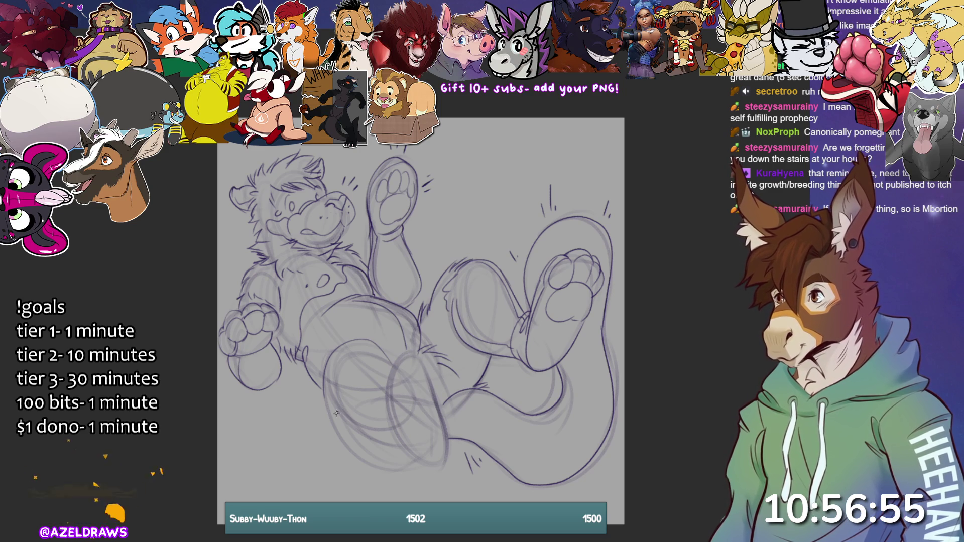
- Redraw the lower leg outline and curve it around the foot near the canvas bottom
{"action": "left_click_drag", "start_coordinate": [332, 374], "coordinate": [341, 414]}
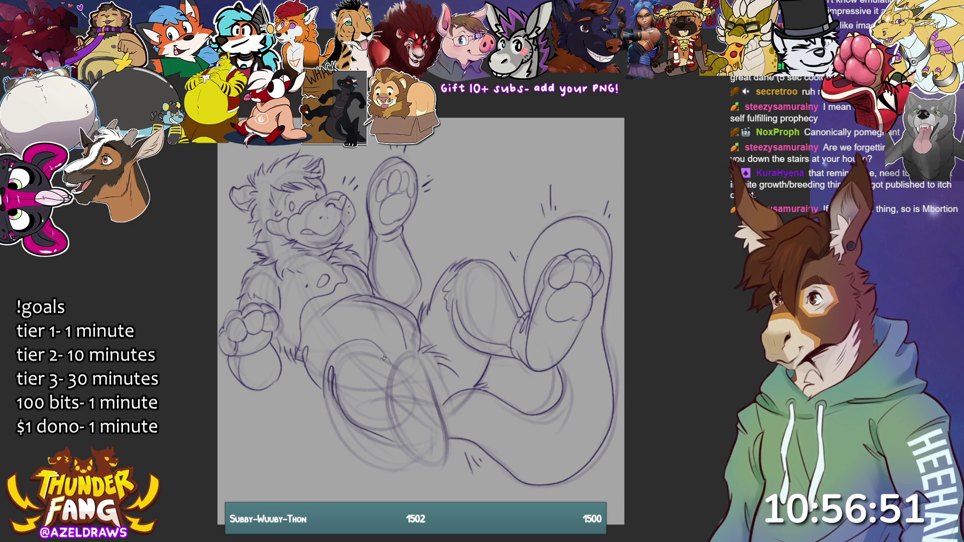
{"action": "mouse_move", "coordinate": [380, 398]}
{"action": "left_mouse_down"}
{"action": "mouse_move", "coordinate": [427, 356]}
{"action": "mouse_move", "coordinate": [438, 399]}
{"action": "left_mouse_up"}
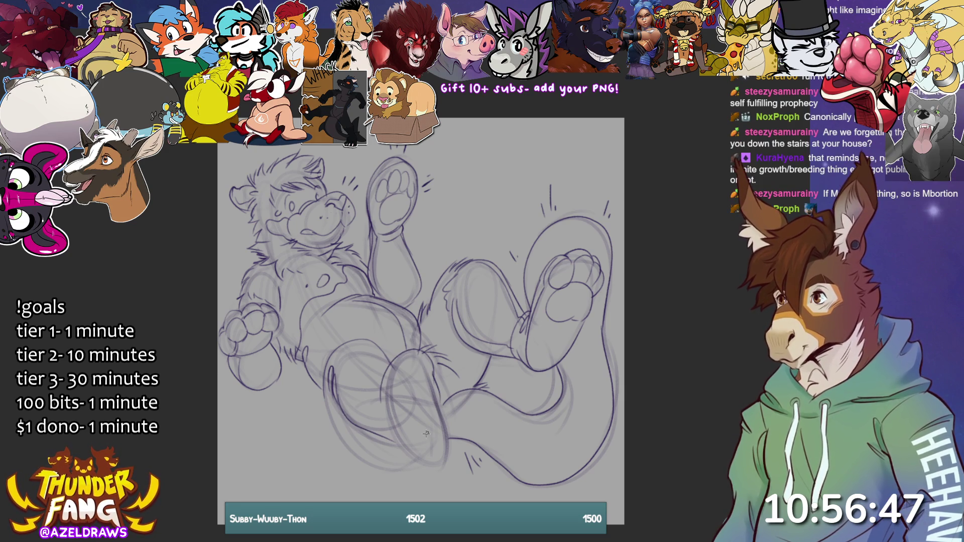
{"action": "mouse_move", "coordinate": [381, 405]}
{"action": "left_mouse_down"}
{"action": "mouse_move", "coordinate": [403, 455]}
{"action": "mouse_move", "coordinate": [417, 461]}
{"action": "mouse_move", "coordinate": [445, 425]}
{"action": "mouse_move", "coordinate": [441, 413]}
{"action": "left_mouse_up"}
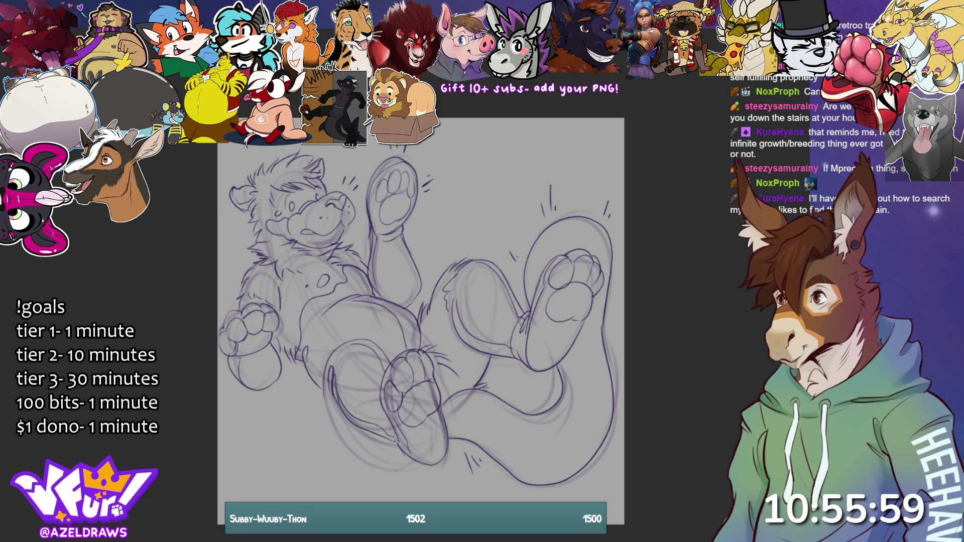
- Retrace the lower-left belly curve, add fur tufts on the left arm, and hatch motion strokes around paws and feet
{"action": "mouse_move", "coordinate": [326, 389]}
{"action": "left_mouse_down"}
{"action": "mouse_move", "coordinate": [368, 465]}
{"action": "mouse_move", "coordinate": [413, 467]}
{"action": "left_mouse_up"}
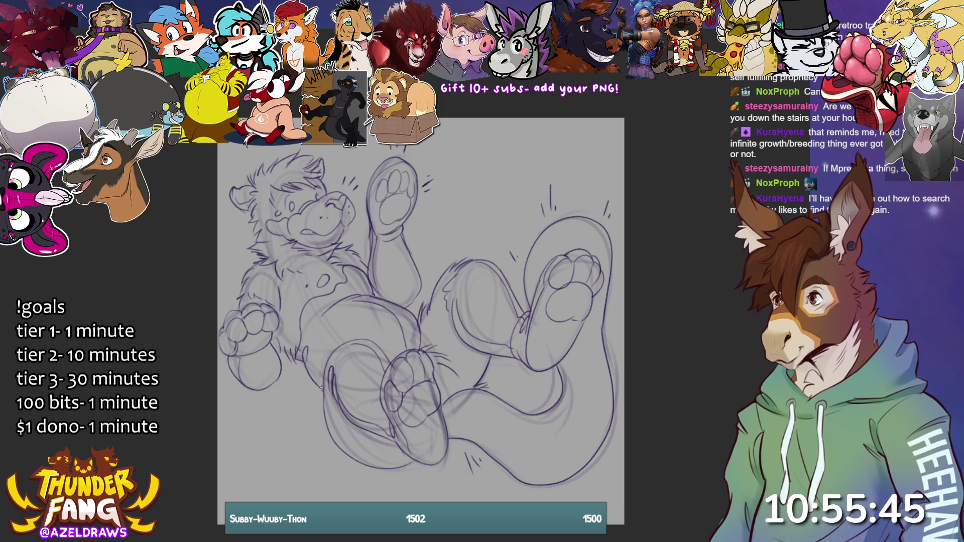
{"action": "mouse_move", "coordinate": [271, 337]}
{"action": "left_mouse_down"}
{"action": "mouse_move", "coordinate": [284, 363]}
{"action": "mouse_move", "coordinate": [283, 348]}
{"action": "left_mouse_up"}
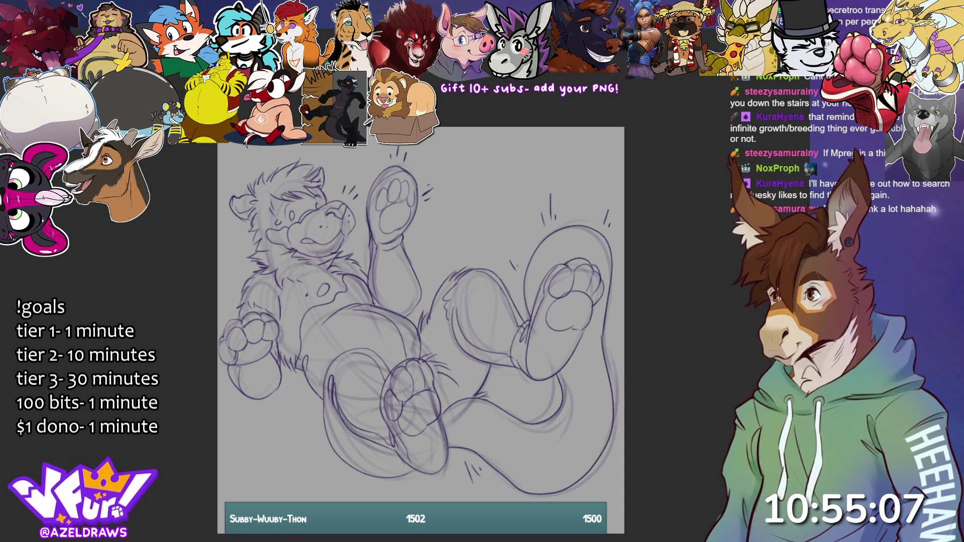
{"action": "left_click_drag", "start_coordinate": [578, 202], "coordinate": [576, 233]}
{"action": "mouse_move", "coordinate": [590, 201]}
{"action": "left_mouse_down"}
{"action": "mouse_move", "coordinate": [584, 226]}
{"action": "mouse_move", "coordinate": [525, 242]}
{"action": "mouse_move", "coordinate": [532, 256]}
{"action": "mouse_move", "coordinate": [522, 261]}
{"action": "left_mouse_up"}
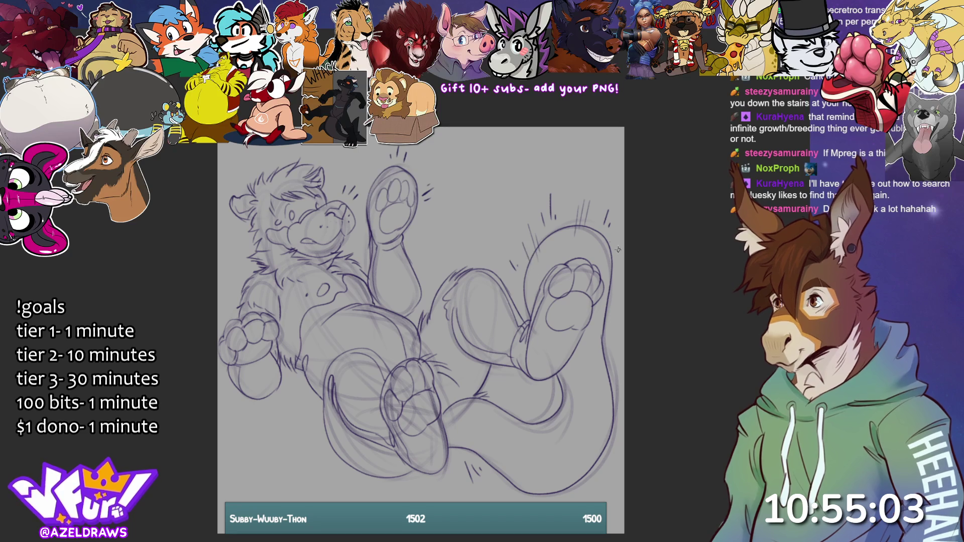
{"action": "left_click_drag", "start_coordinate": [619, 269], "coordinate": [609, 293]}
{"action": "mouse_move", "coordinate": [520, 400]}
{"action": "left_mouse_down"}
{"action": "mouse_move", "coordinate": [516, 433]}
{"action": "mouse_move", "coordinate": [531, 431]}
{"action": "left_mouse_up"}
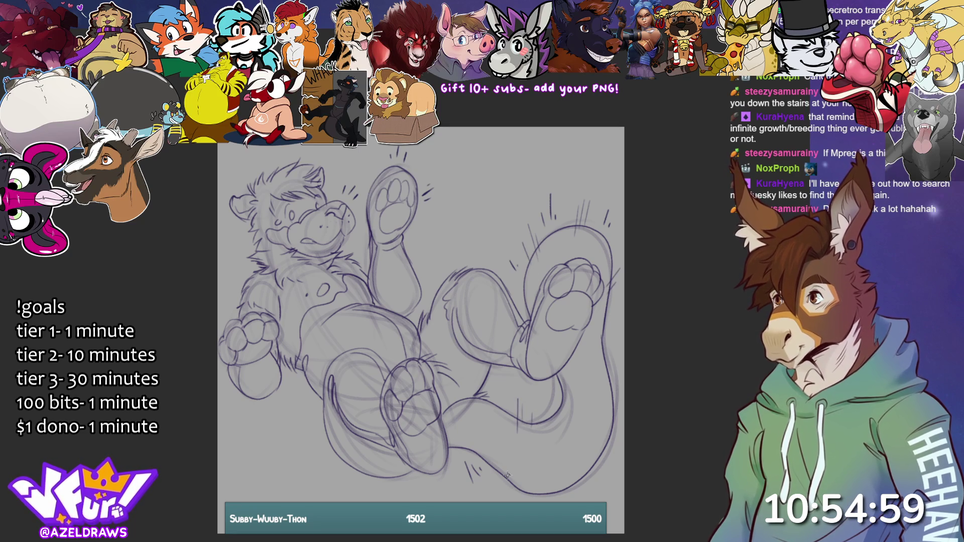
{"action": "mouse_move", "coordinate": [511, 480]}
{"action": "left_mouse_down"}
{"action": "mouse_move", "coordinate": [510, 497]}
{"action": "mouse_move", "coordinate": [570, 502]}
{"action": "left_mouse_up"}
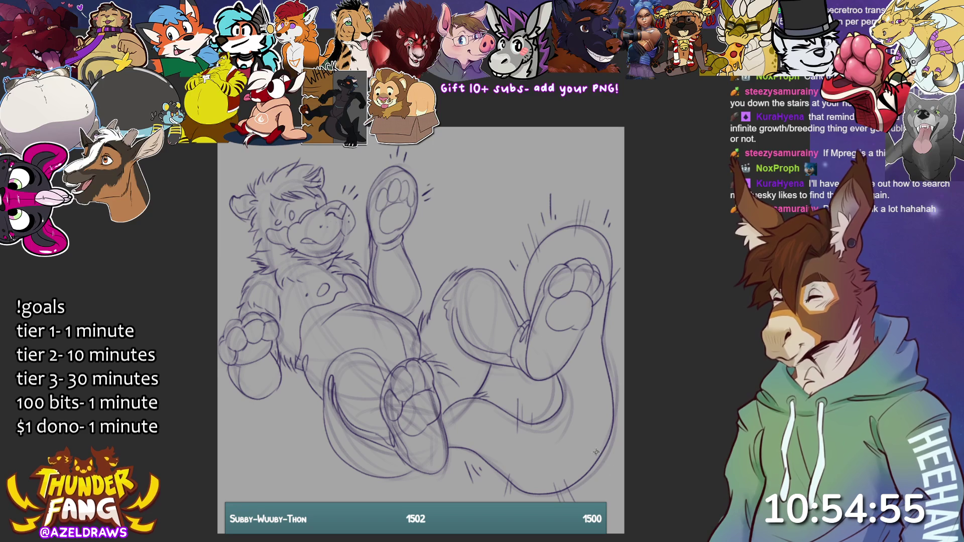
{"action": "left_click_drag", "start_coordinate": [603, 447], "coordinate": [598, 459]}
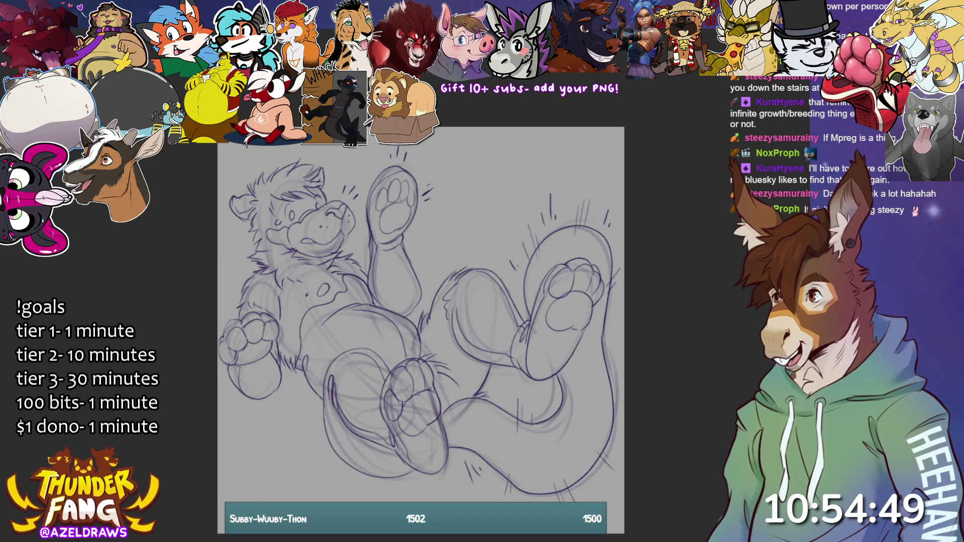
{"action": "mouse_move", "coordinate": [377, 156]}
{"action": "left_mouse_down"}
{"action": "mouse_move", "coordinate": [415, 191]}
{"action": "mouse_move", "coordinate": [413, 204]}
{"action": "left_mouse_up"}
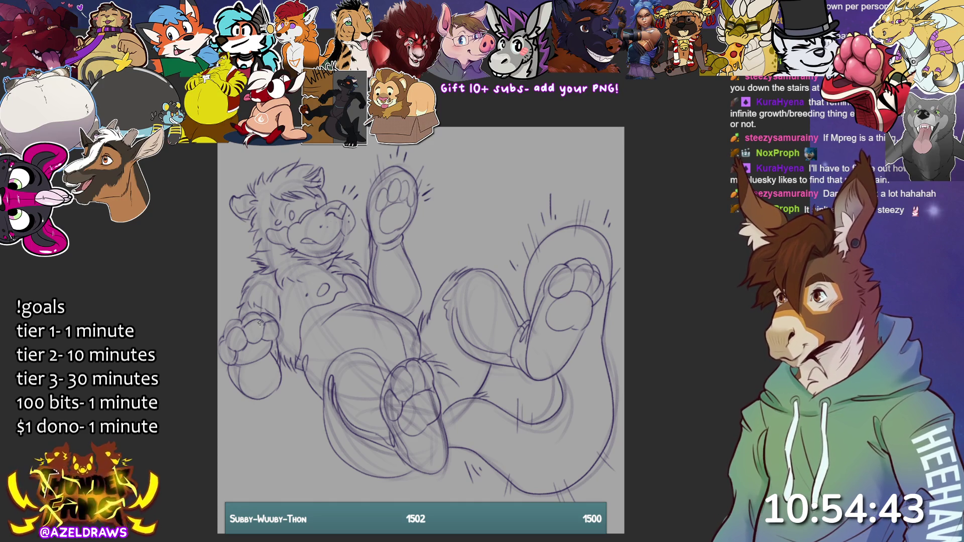
{"action": "left_click_drag", "start_coordinate": [236, 304], "coordinate": [228, 332]}
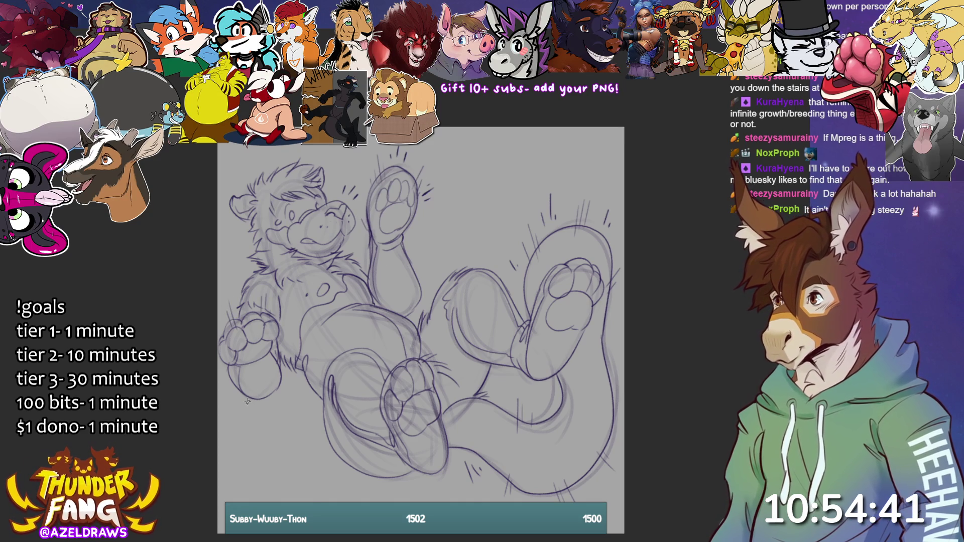
- Add motion strokes beside the lower-left foot and a short sketch line below
{"action": "left_click_drag", "start_coordinate": [239, 388], "coordinate": [235, 408]}
{"action": "left_click_drag", "start_coordinate": [275, 380], "coordinate": [283, 407]}
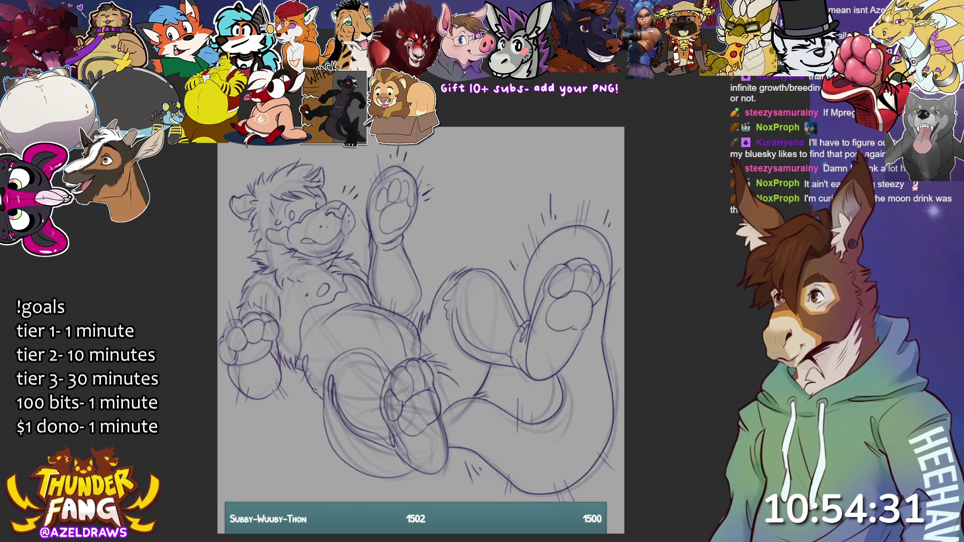
{"action": "mouse_move", "coordinate": [340, 446]}
{"action": "left_mouse_down"}
{"action": "mouse_move", "coordinate": [344, 469]}
{"action": "mouse_move", "coordinate": [329, 472]}
{"action": "mouse_move", "coordinate": [377, 497]}
{"action": "mouse_move", "coordinate": [435, 478]}
{"action": "left_mouse_up"}
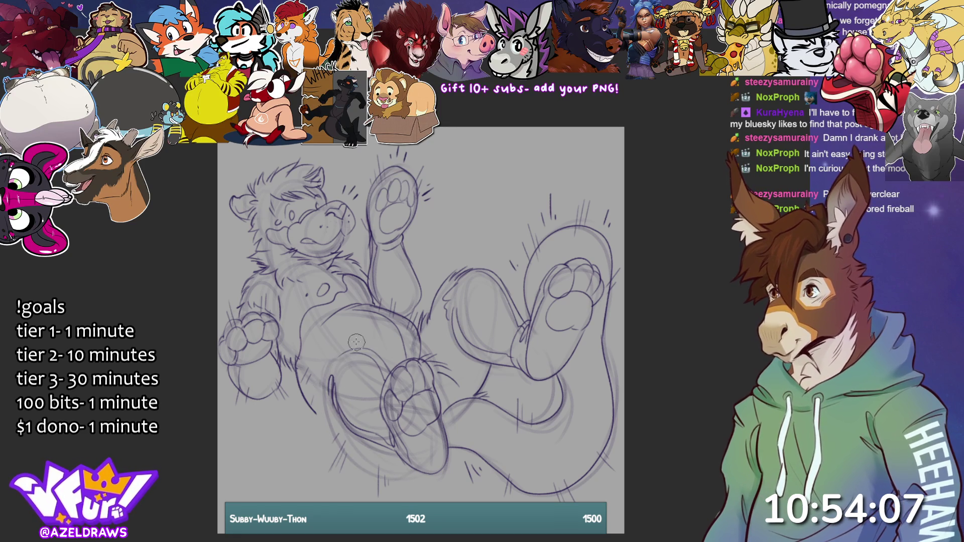
- Redraw the belly contour, undoing one bad stroke, and retrace the leg outline
{"action": "left_click_drag", "start_coordinate": [322, 386], "coordinate": [354, 346]}
{"action": "mouse_move", "coordinate": [322, 402]}
{"action": "left_mouse_down"}
{"action": "mouse_move", "coordinate": [348, 472]}
{"action": "mouse_move", "coordinate": [416, 458]}
{"action": "left_mouse_up"}
{"action": "mouse_move", "coordinate": [322, 407]}
{"action": "left_mouse_down"}
{"action": "mouse_move", "coordinate": [323, 386]}
{"action": "mouse_move", "coordinate": [366, 349]}
{"action": "left_mouse_up"}
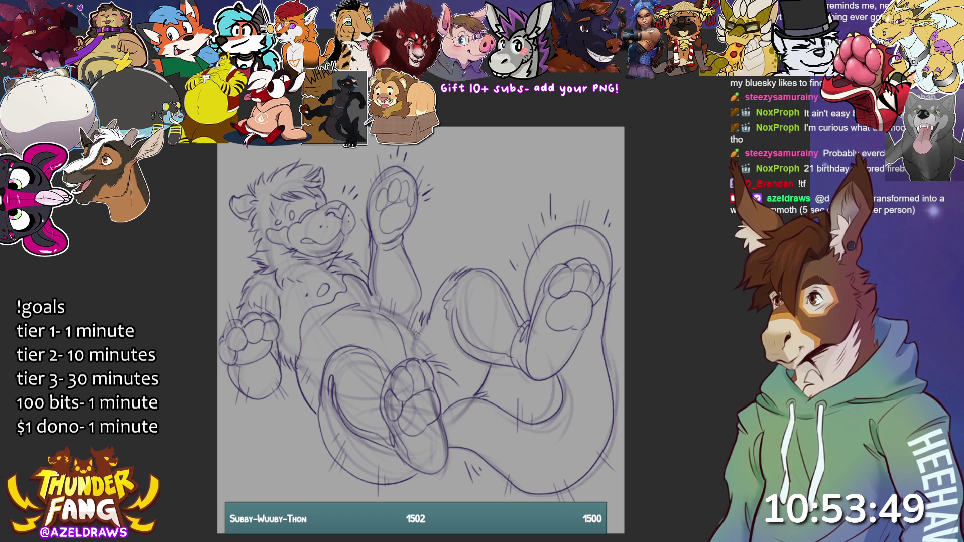
{"action": "mouse_move", "coordinate": [371, 298]}
{"action": "left_mouse_down"}
{"action": "mouse_move", "coordinate": [419, 324]}
{"action": "mouse_move", "coordinate": [435, 386]}
{"action": "left_mouse_up"}
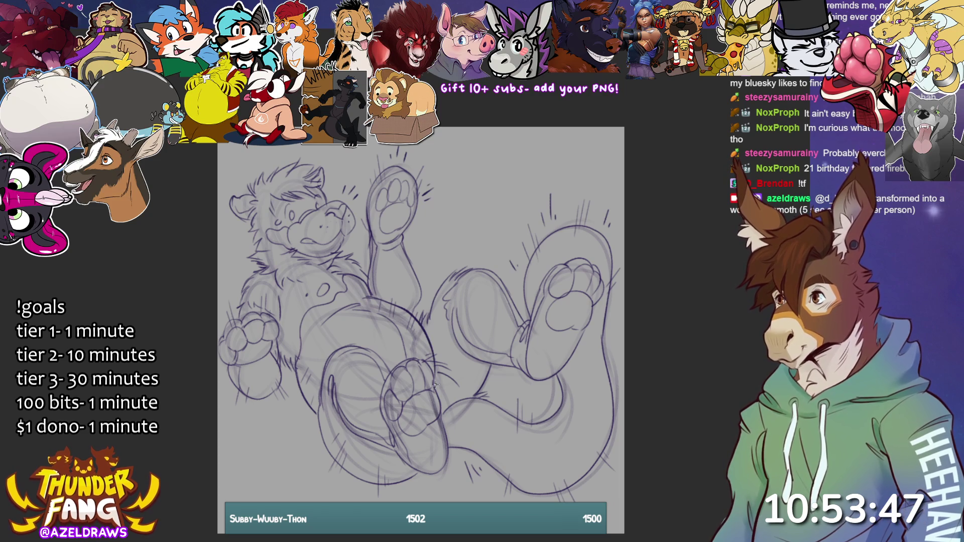
{"action": "key", "text": "ctrl+z"}
{"action": "mouse_move", "coordinate": [367, 296]}
{"action": "left_mouse_down"}
{"action": "mouse_move", "coordinate": [429, 331]}
{"action": "mouse_move", "coordinate": [439, 385]}
{"action": "left_mouse_up"}
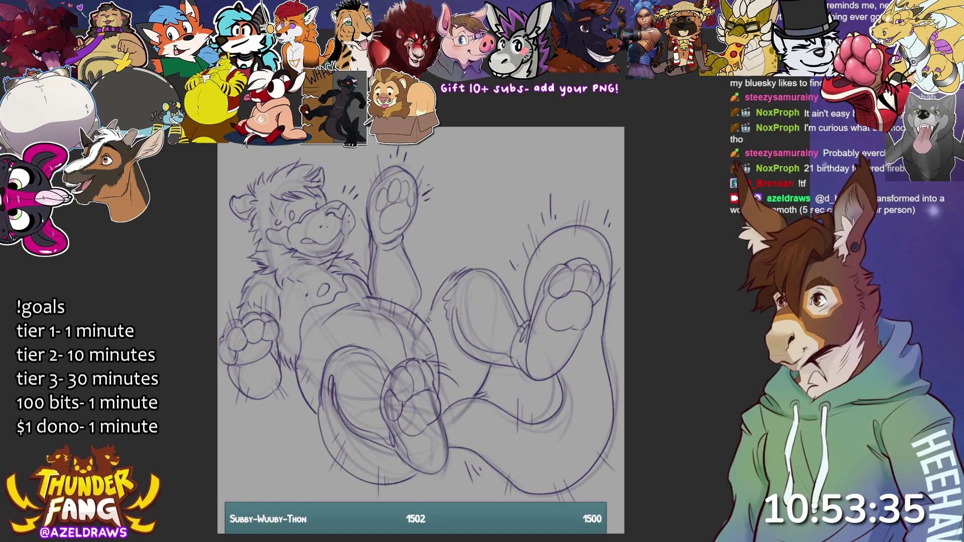
{"action": "left_click_drag", "start_coordinate": [425, 326], "coordinate": [439, 285]}
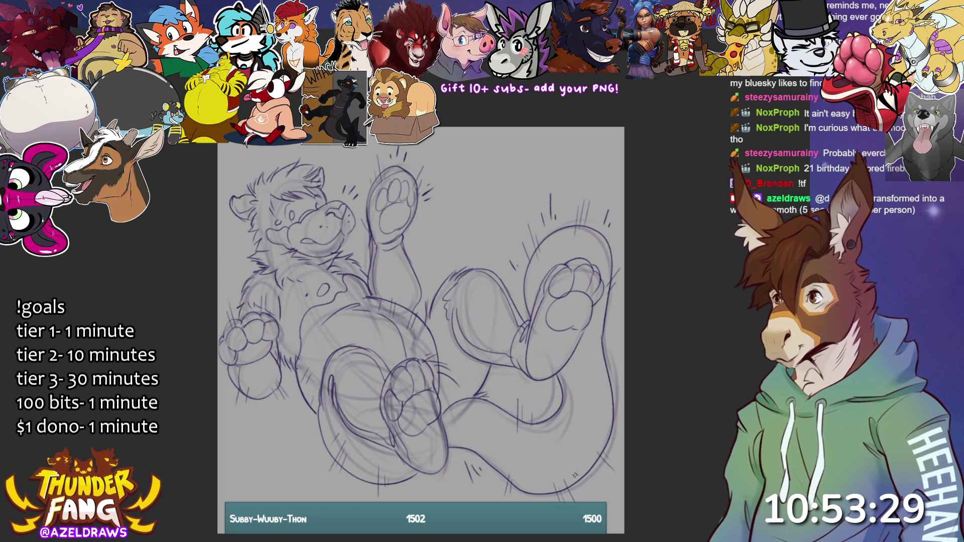
{"action": "mouse_move", "coordinate": [372, 259]}
{"action": "left_mouse_down"}
{"action": "mouse_move", "coordinate": [372, 290]}
{"action": "mouse_move", "coordinate": [415, 308]}
{"action": "mouse_move", "coordinate": [425, 301]}
{"action": "mouse_move", "coordinate": [439, 184]}
{"action": "mouse_move", "coordinate": [420, 146]}
{"action": "mouse_move", "coordinate": [359, 200]}
{"action": "mouse_move", "coordinate": [372, 260]}
{"action": "left_mouse_up"}
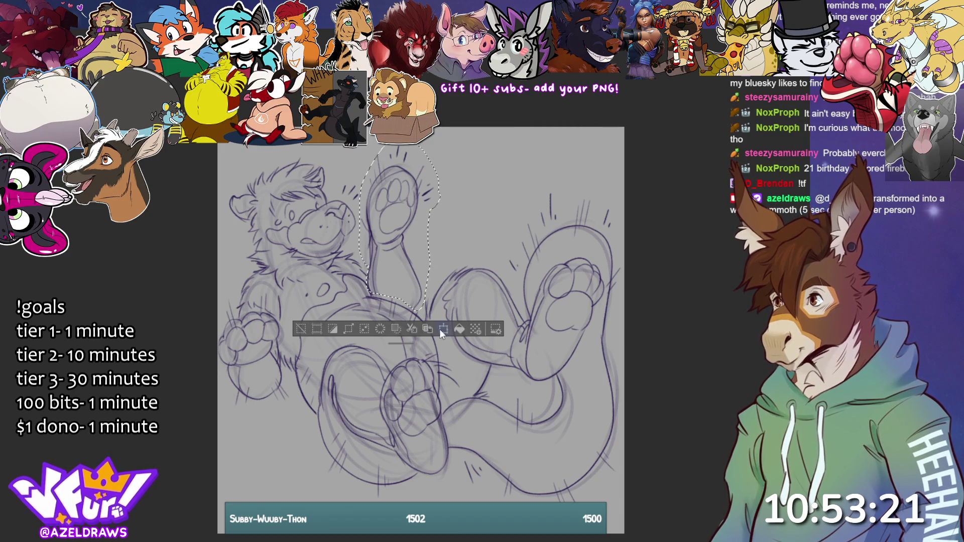
- Enlarge the lasso-selected raised paw with Ctrl+T and deselect it
{"action": "key", "text": "ctrl+t"}
{"action": "left_click_drag", "start_coordinate": [445, 145], "coordinate": [447, 136]}
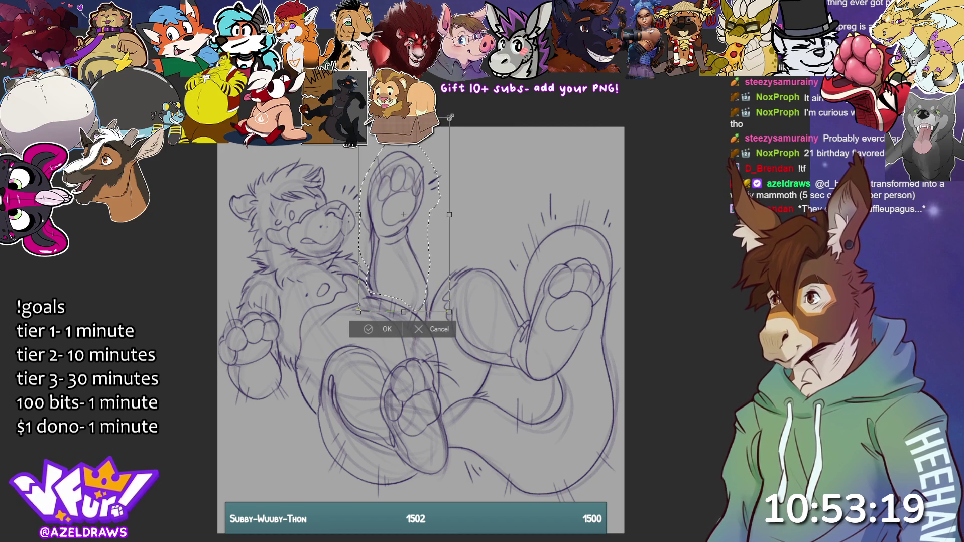
{"action": "left_click", "coordinate": [370, 328]}
{"action": "left_click", "coordinate": [304, 327]}
- Lasso the left paw, scale it larger, and clear the selection
{"action": "mouse_move", "coordinate": [243, 313]}
{"action": "left_mouse_down"}
{"action": "mouse_move", "coordinate": [218, 397]}
{"action": "mouse_move", "coordinate": [288, 387]}
{"action": "mouse_move", "coordinate": [284, 317]}
{"action": "mouse_move", "coordinate": [224, 325]}
{"action": "left_mouse_up"}
{"action": "left_click", "coordinate": [302, 440]}
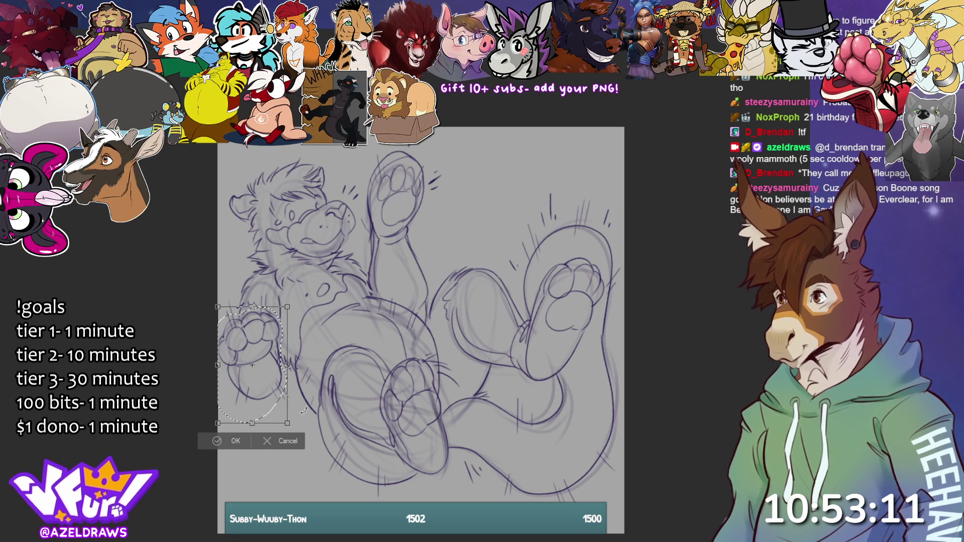
{"action": "left_click_drag", "start_coordinate": [287, 365], "coordinate": [296, 366]}
{"action": "key", "text": "Return"}
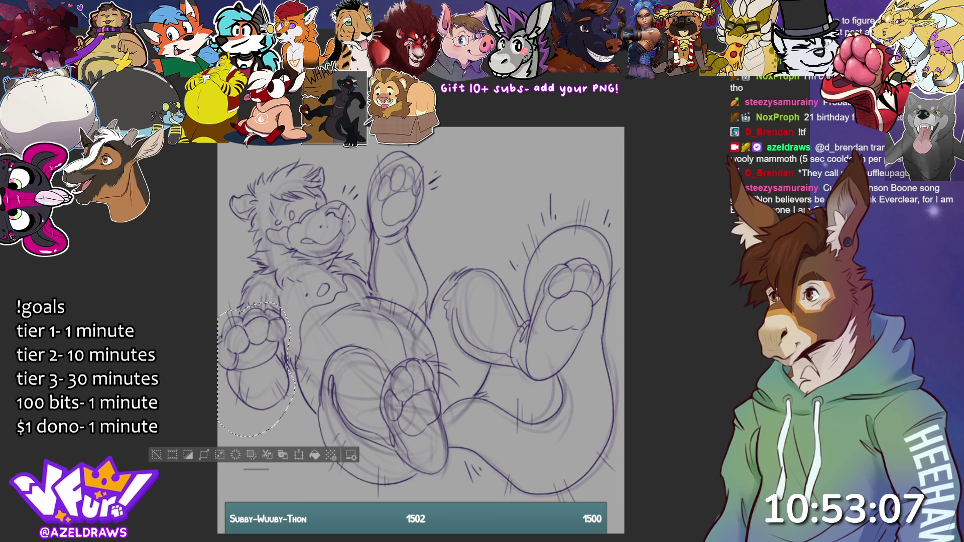
{"action": "left_click", "coordinate": [156, 454]}
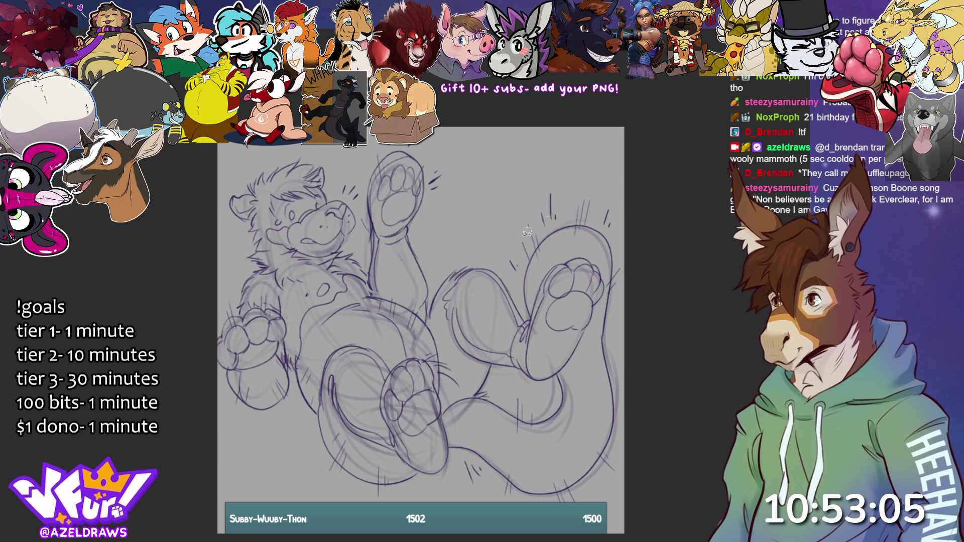
- Lasso the right leg and paw, scale them larger, then lasso the lower paw
{"action": "mouse_move", "coordinate": [480, 262]}
{"action": "left_mouse_down"}
{"action": "mouse_move", "coordinate": [453, 277]}
{"action": "mouse_move", "coordinate": [443, 323]}
{"action": "mouse_move", "coordinate": [467, 363]}
{"action": "mouse_move", "coordinate": [546, 385]}
{"action": "mouse_move", "coordinate": [454, 394]}
{"action": "mouse_move", "coordinate": [443, 409]}
{"action": "mouse_move", "coordinate": [468, 466]}
{"action": "mouse_move", "coordinate": [499, 501]}
{"action": "mouse_move", "coordinate": [626, 472]}
{"action": "mouse_move", "coordinate": [643, 293]}
{"action": "mouse_move", "coordinate": [573, 182]}
{"action": "mouse_move", "coordinate": [474, 267]}
{"action": "left_mouse_up"}
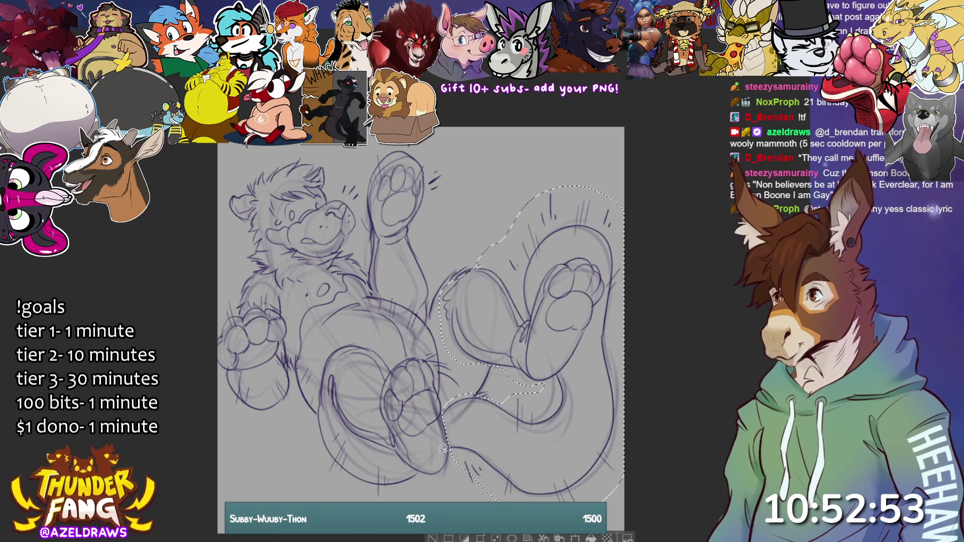
{"action": "key", "text": "ctrl+t"}
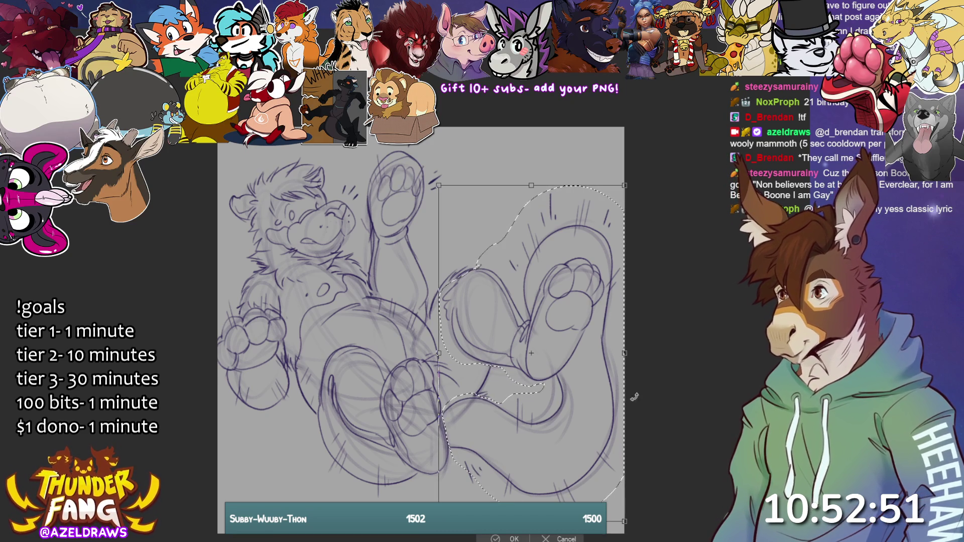
{"action": "left_click_drag", "start_coordinate": [624, 353], "coordinate": [636, 353]}
{"action": "left_click_drag", "start_coordinate": [439, 176], "coordinate": [437, 171]}
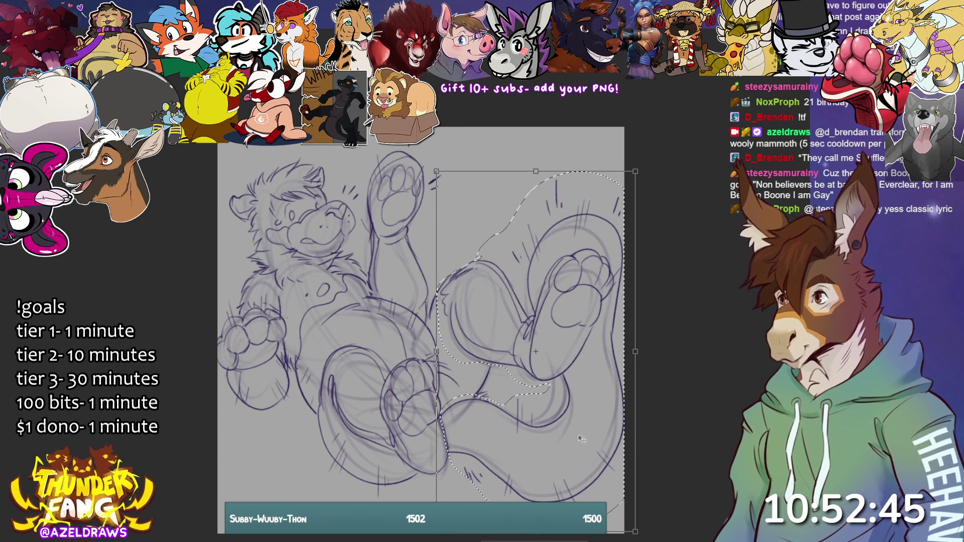
{"action": "key", "text": "Return"}
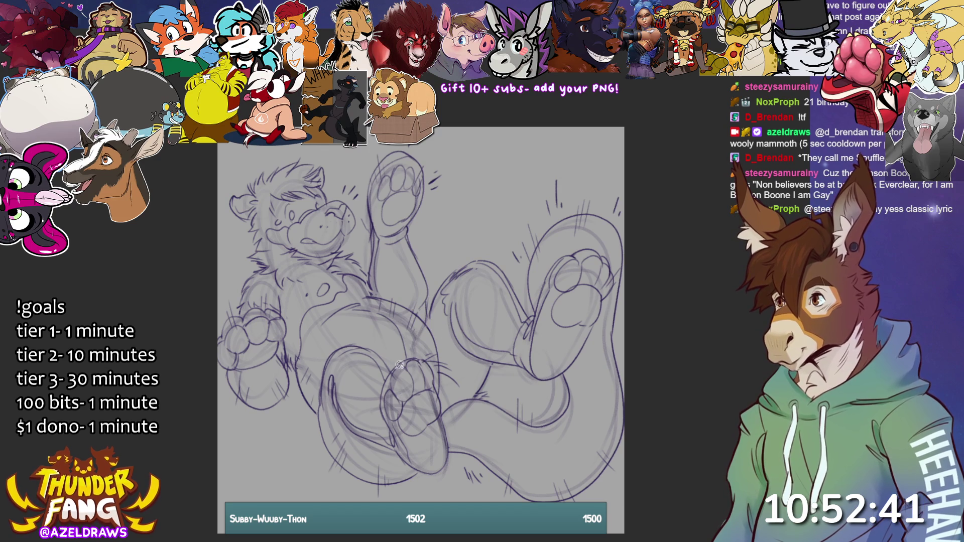
{"action": "mouse_move", "coordinate": [393, 365]}
{"action": "left_mouse_down"}
{"action": "mouse_move", "coordinate": [381, 414]}
{"action": "mouse_move", "coordinate": [392, 447]}
{"action": "mouse_move", "coordinate": [411, 467]}
{"action": "mouse_move", "coordinate": [451, 466]}
{"action": "mouse_move", "coordinate": [433, 357]}
{"action": "mouse_move", "coordinate": [399, 358]}
{"action": "left_mouse_up"}
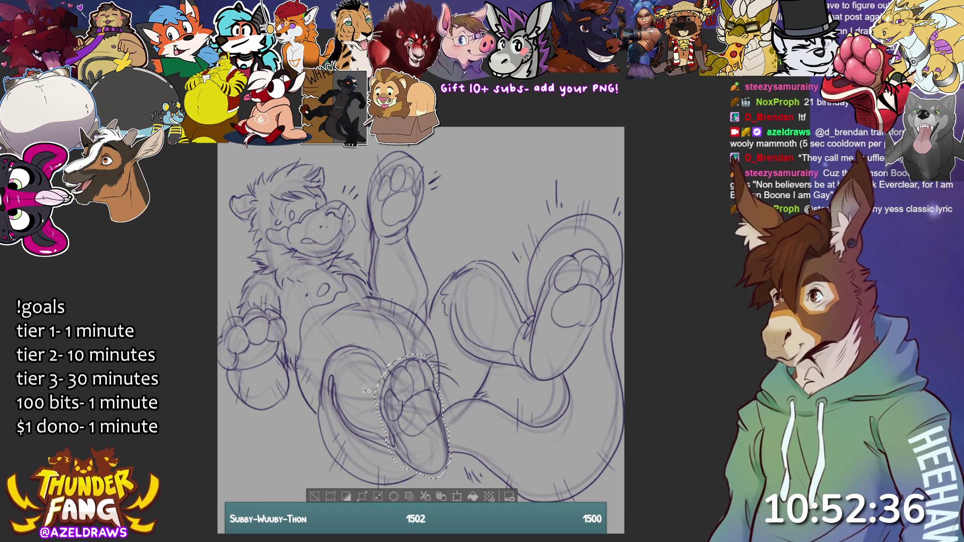
- Transform the selected lower paw, confirm it, and deselect
{"action": "left_click", "coordinate": [457, 497]}
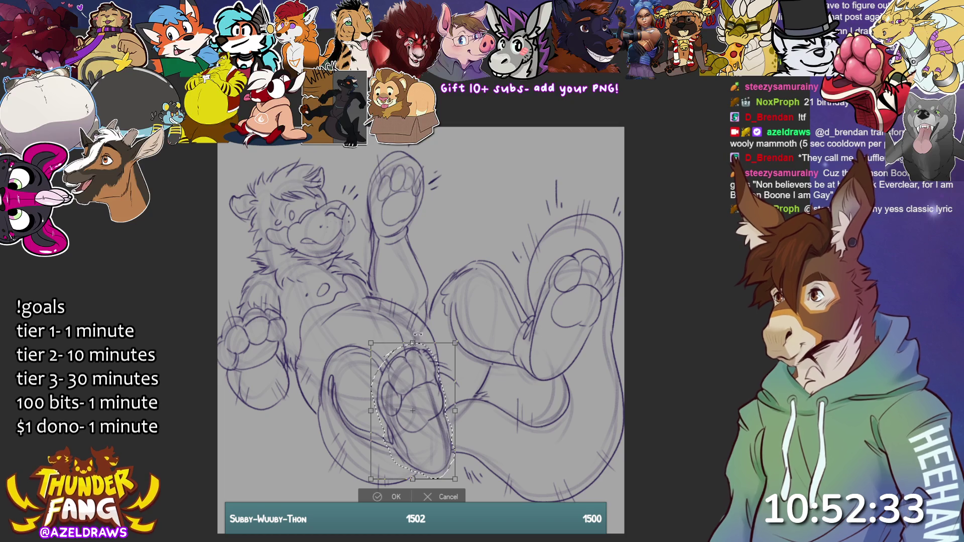
{"action": "left_click", "coordinate": [379, 494]}
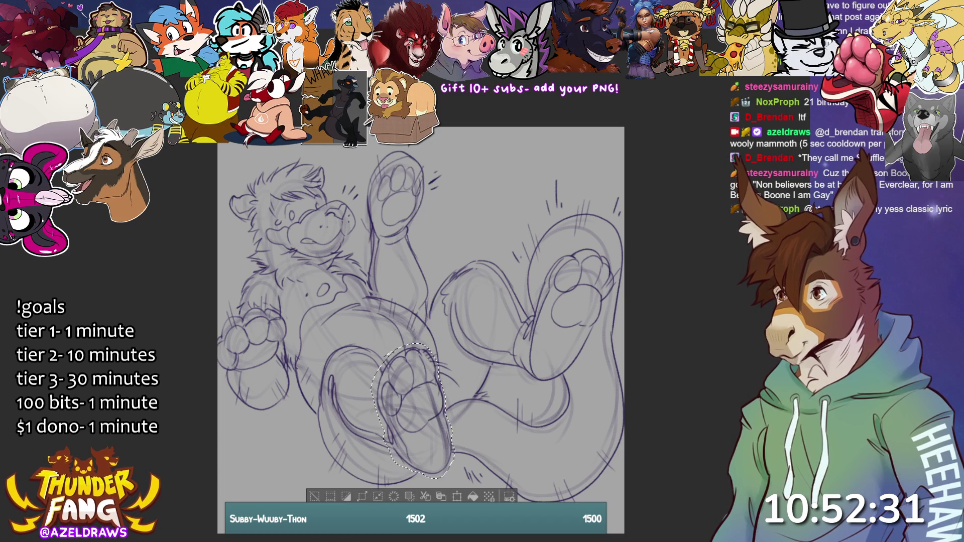
{"action": "left_click", "coordinate": [314, 496]}
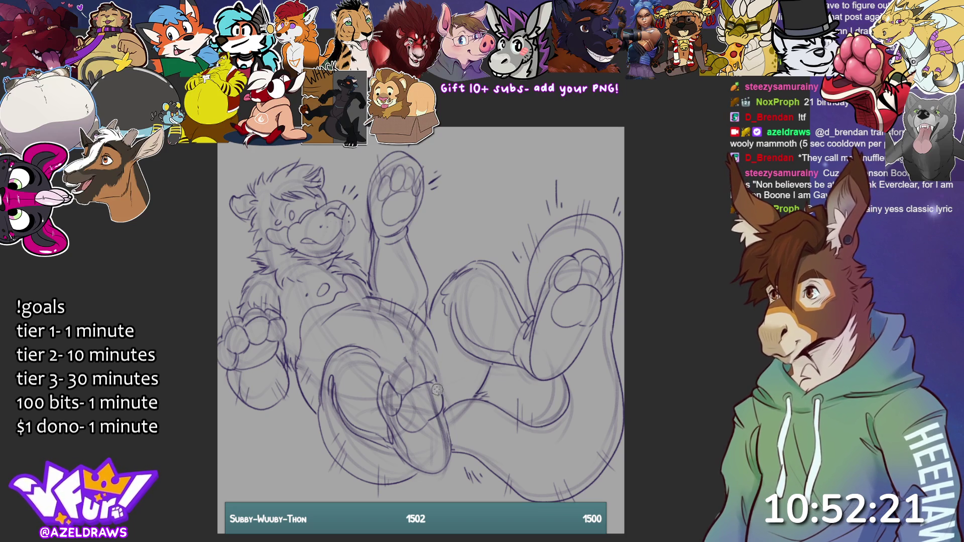
- Sketch toe pads on the lower paw and darken the foot's outer contour
{"action": "mouse_move", "coordinate": [390, 380]}
{"action": "left_mouse_down"}
{"action": "mouse_move", "coordinate": [400, 357]}
{"action": "mouse_move", "coordinate": [425, 354]}
{"action": "mouse_move", "coordinate": [438, 384]}
{"action": "left_mouse_up"}
{"action": "key", "text": "ctrl+z"}
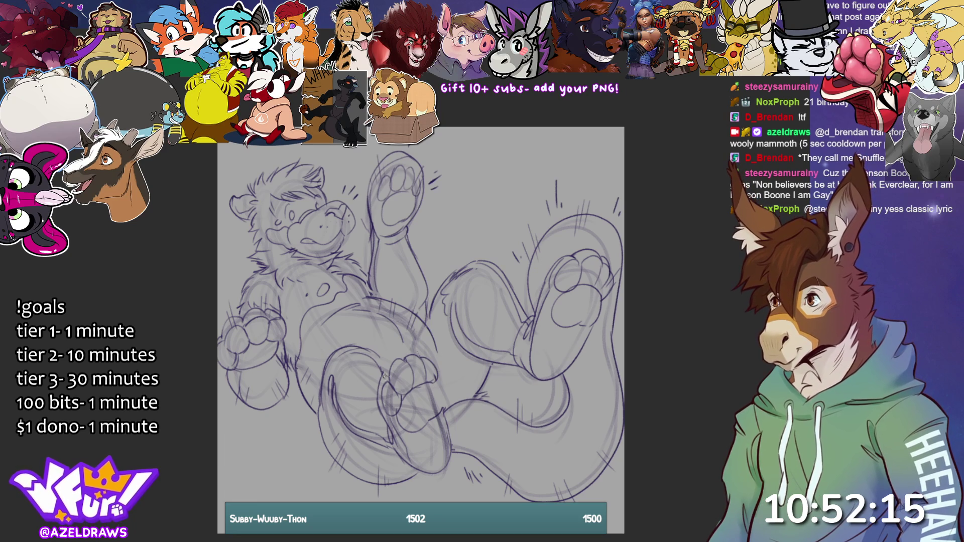
{"action": "mouse_move", "coordinate": [387, 367]}
{"action": "left_mouse_down"}
{"action": "mouse_move", "coordinate": [409, 358]}
{"action": "mouse_move", "coordinate": [446, 402]}
{"action": "mouse_move", "coordinate": [441, 412]}
{"action": "left_mouse_up"}
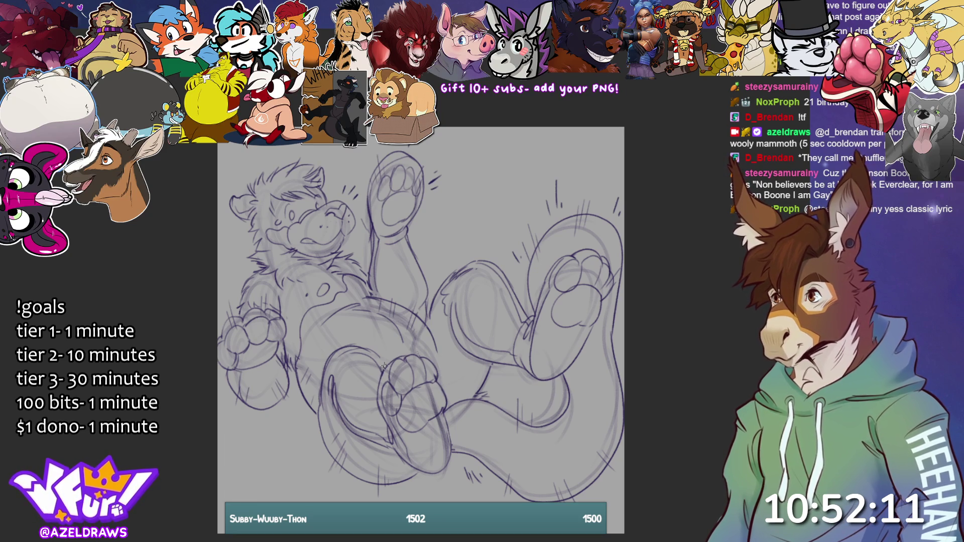
{"action": "left_click_drag", "start_coordinate": [354, 347], "coordinate": [390, 367]}
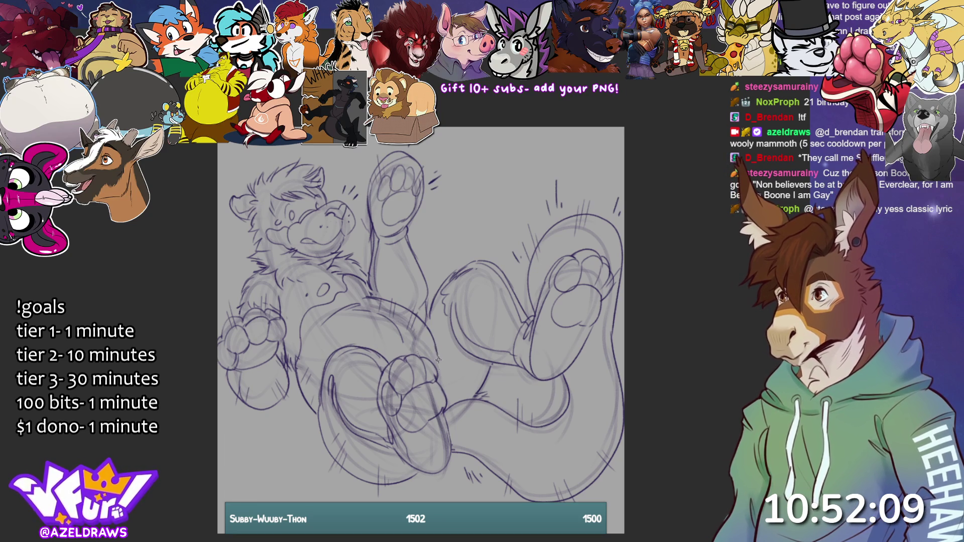
{"action": "mouse_move", "coordinate": [431, 333]}
{"action": "left_mouse_down"}
{"action": "mouse_move", "coordinate": [441, 357]}
{"action": "mouse_move", "coordinate": [438, 398]}
{"action": "left_mouse_up"}
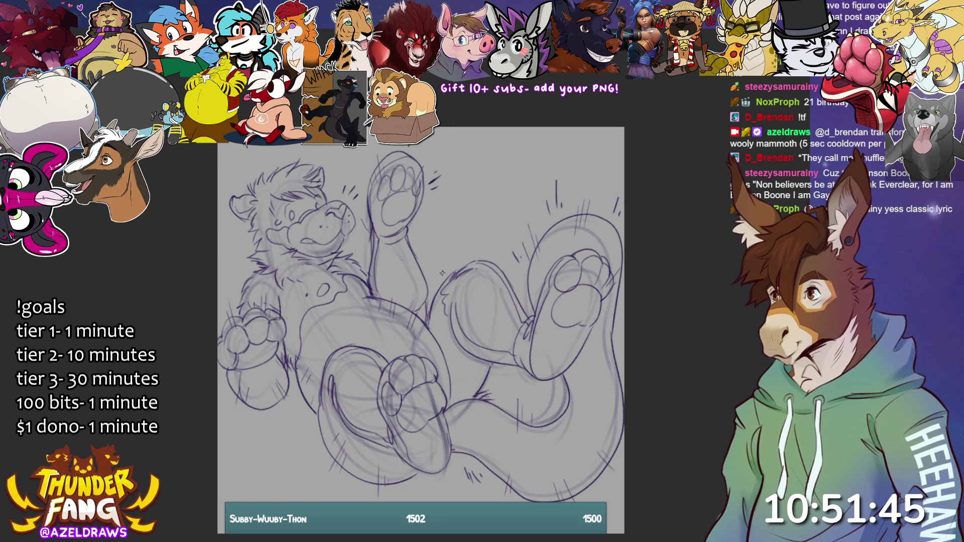
- Erase the raised paw's toe beans and nearby tick marks, then redraw its toe outline
{"action": "mouse_move", "coordinate": [382, 173]}
{"action": "left_mouse_down"}
{"action": "mouse_move", "coordinate": [377, 193]}
{"action": "mouse_move", "coordinate": [402, 173]}
{"action": "mouse_move", "coordinate": [404, 200]}
{"action": "mouse_move", "coordinate": [382, 229]}
{"action": "mouse_move", "coordinate": [420, 191]}
{"action": "mouse_move", "coordinate": [402, 146]}
{"action": "left_mouse_up"}
{"action": "mouse_move", "coordinate": [424, 176]}
{"action": "left_mouse_down"}
{"action": "mouse_move", "coordinate": [437, 184]}
{"action": "mouse_move", "coordinate": [433, 169]}
{"action": "left_mouse_up"}
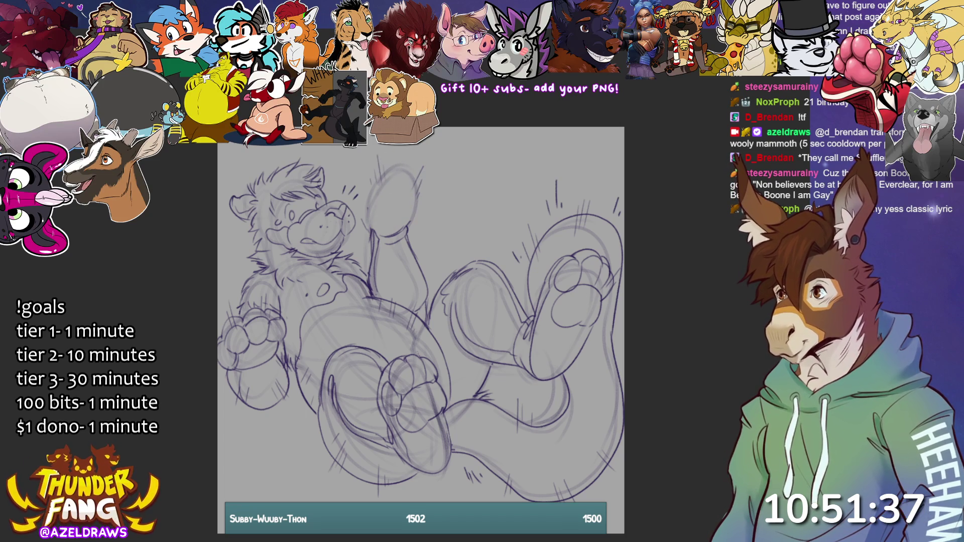
{"action": "mouse_move", "coordinate": [363, 191]}
{"action": "left_mouse_down"}
{"action": "mouse_move", "coordinate": [359, 176]}
{"action": "mouse_move", "coordinate": [368, 169]}
{"action": "mouse_move", "coordinate": [378, 190]}
{"action": "mouse_move", "coordinate": [375, 166]}
{"action": "mouse_move", "coordinate": [392, 158]}
{"action": "mouse_move", "coordinate": [380, 152]}
{"action": "mouse_move", "coordinate": [377, 176]}
{"action": "mouse_move", "coordinate": [405, 156]}
{"action": "mouse_move", "coordinate": [406, 181]}
{"action": "mouse_move", "coordinate": [418, 190]}
{"action": "mouse_move", "coordinate": [422, 167]}
{"action": "mouse_move", "coordinate": [360, 223]}
{"action": "left_mouse_up"}
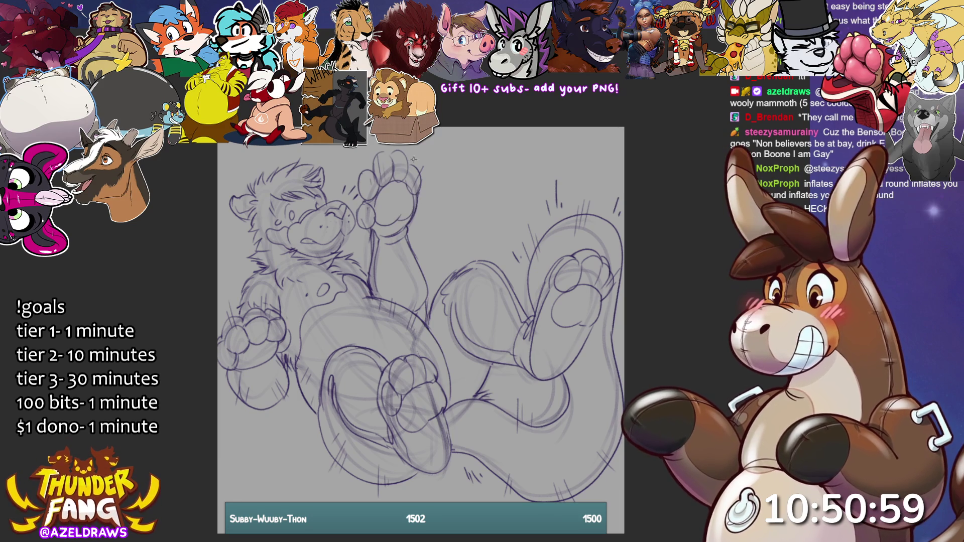
{"action": "mouse_move", "coordinate": [364, 205]}
{"action": "left_mouse_down"}
{"action": "mouse_move", "coordinate": [353, 191]}
{"action": "mouse_move", "coordinate": [371, 155]}
{"action": "mouse_move", "coordinate": [399, 153]}
{"action": "left_mouse_up"}
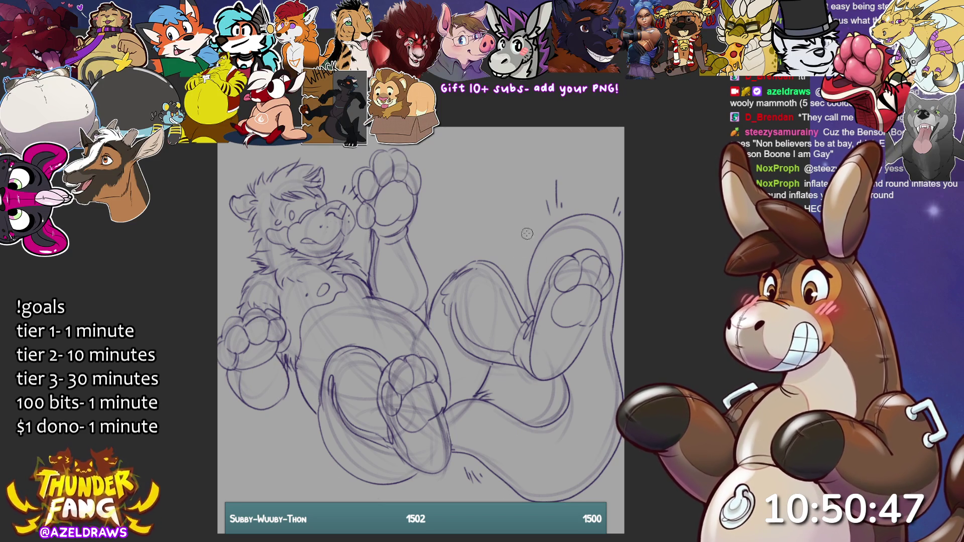
- Erase stray motion marks around the bear
{"action": "left_click_drag", "start_coordinate": [557, 201], "coordinate": [560, 208]}
{"action": "left_click_drag", "start_coordinate": [620, 198], "coordinate": [617, 213]}
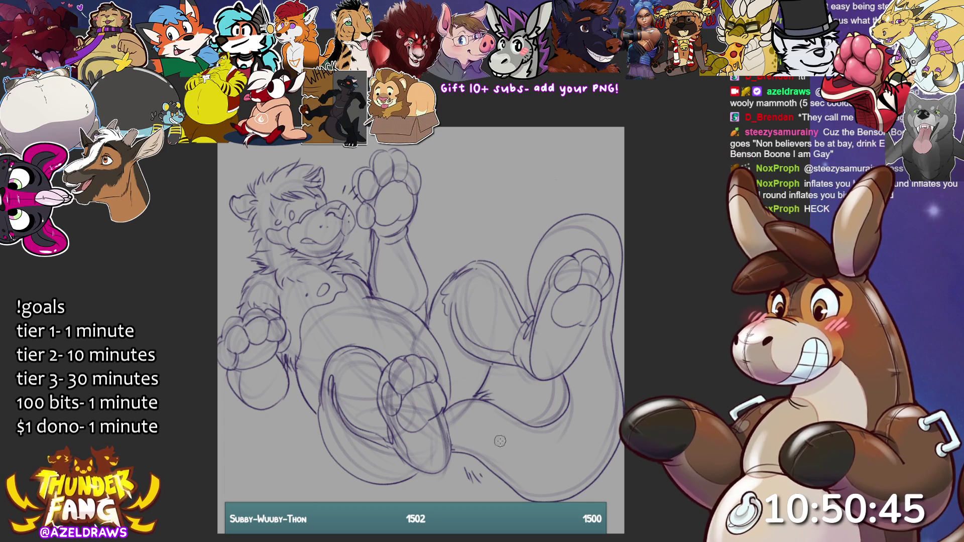
{"action": "left_click_drag", "start_coordinate": [469, 471], "coordinate": [475, 478]}
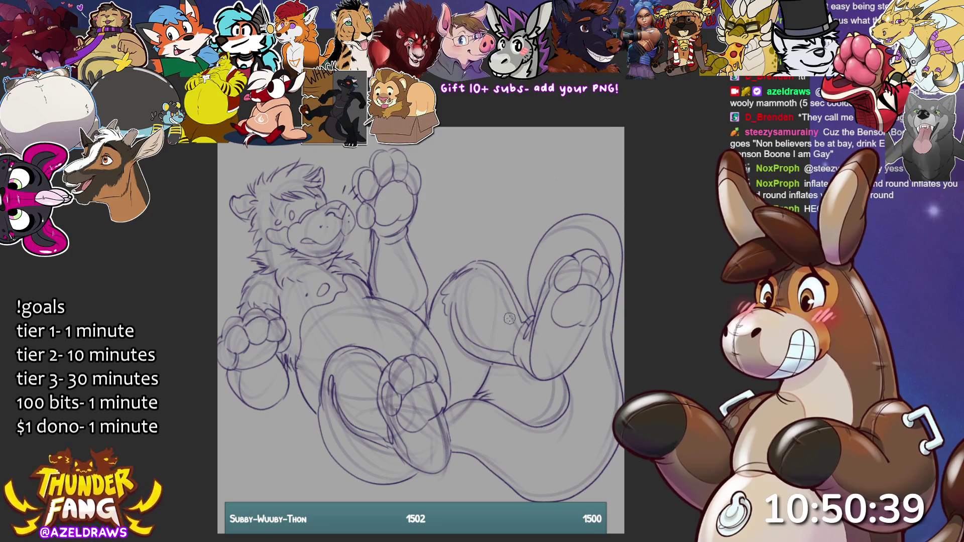
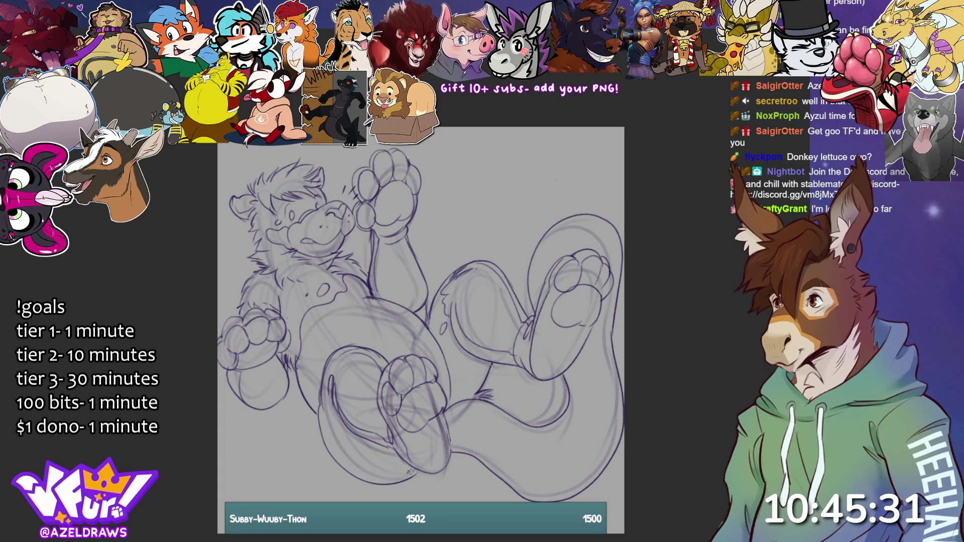
- Ink the lower foot, the lower-left paw's toes, a leg line and the belly curve
{"action": "left_click_drag", "start_coordinate": [444, 412], "coordinate": [445, 467]}
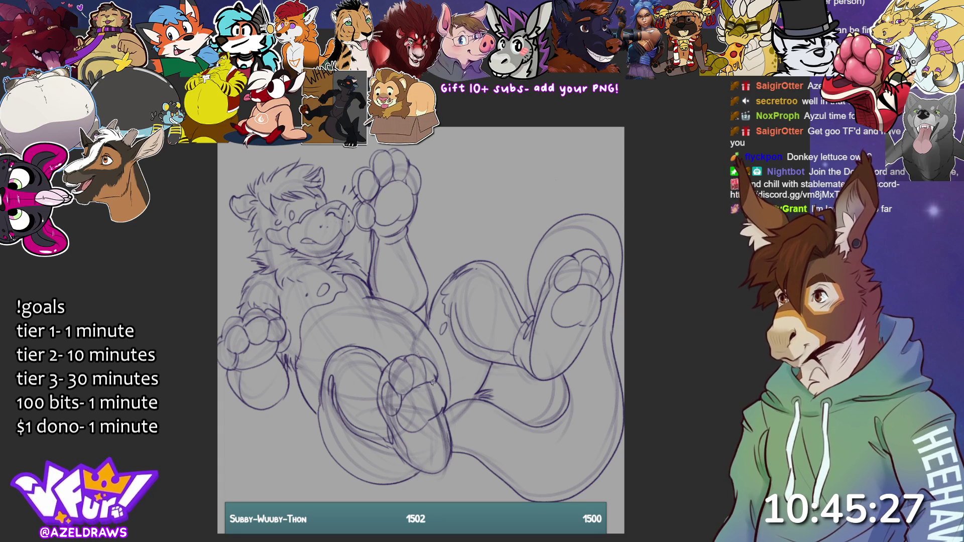
{"action": "left_click_drag", "start_coordinate": [390, 450], "coordinate": [394, 453]}
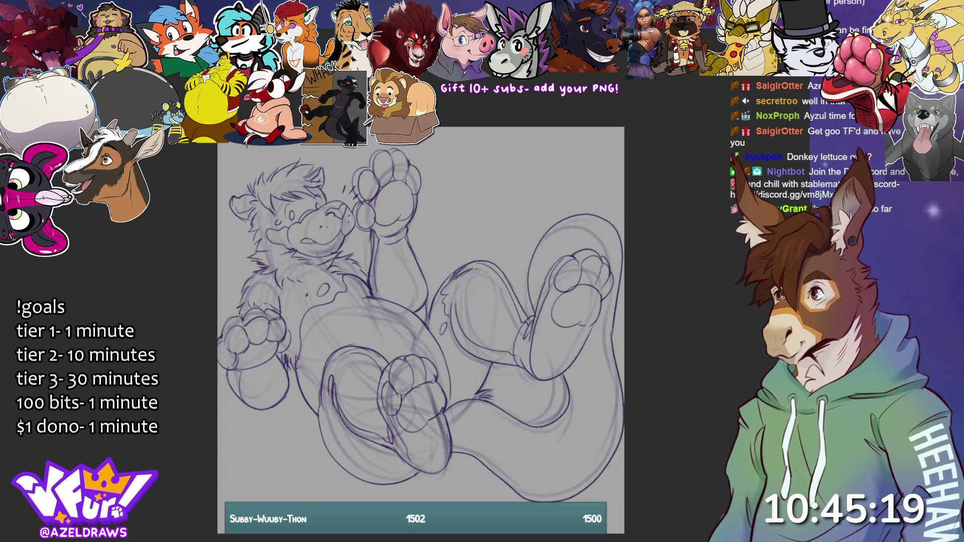
{"action": "mouse_move", "coordinate": [250, 319]}
{"action": "left_mouse_down"}
{"action": "mouse_move", "coordinate": [242, 310]}
{"action": "mouse_move", "coordinate": [269, 309]}
{"action": "left_mouse_up"}
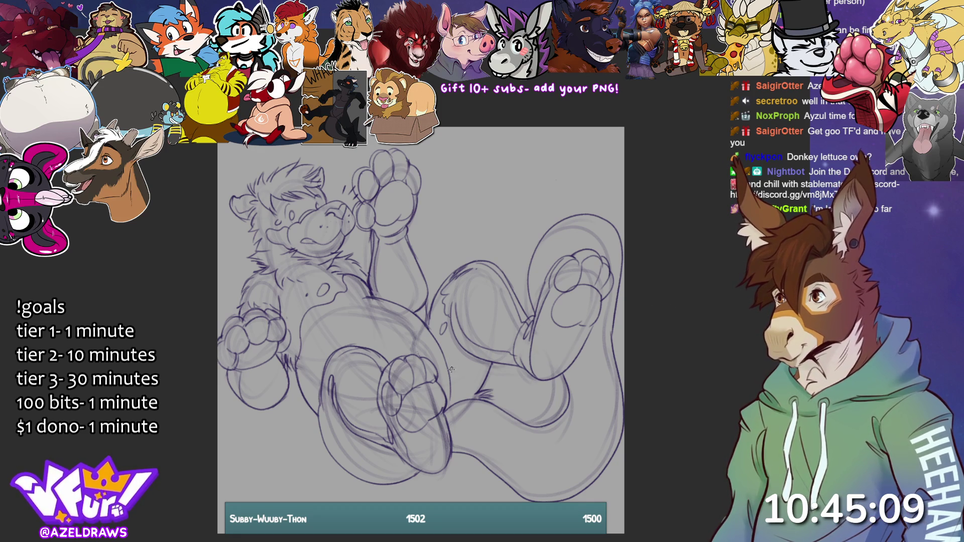
{"action": "left_click_drag", "start_coordinate": [441, 347], "coordinate": [468, 402]}
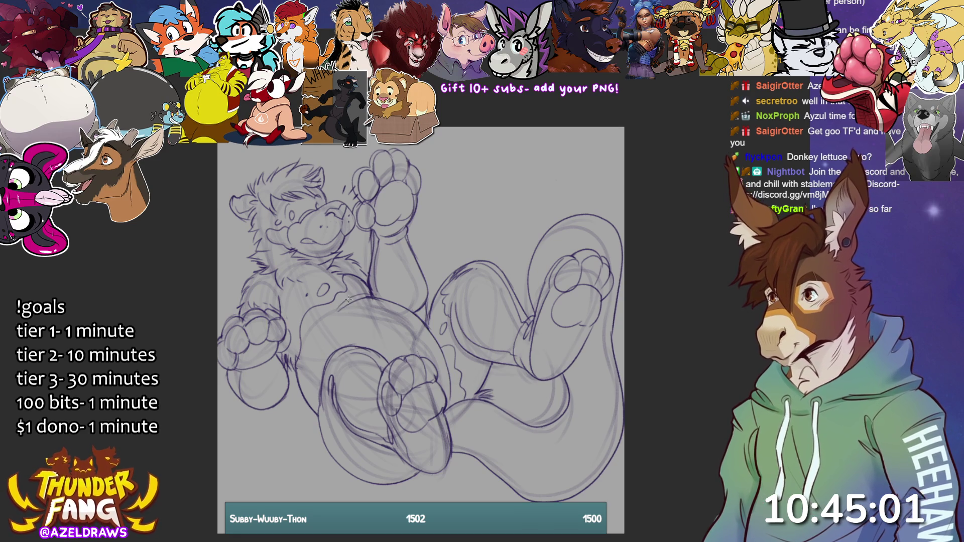
{"action": "mouse_move", "coordinate": [353, 302]}
{"action": "left_mouse_down"}
{"action": "mouse_move", "coordinate": [407, 320]}
{"action": "mouse_move", "coordinate": [435, 375]}
{"action": "left_mouse_up"}
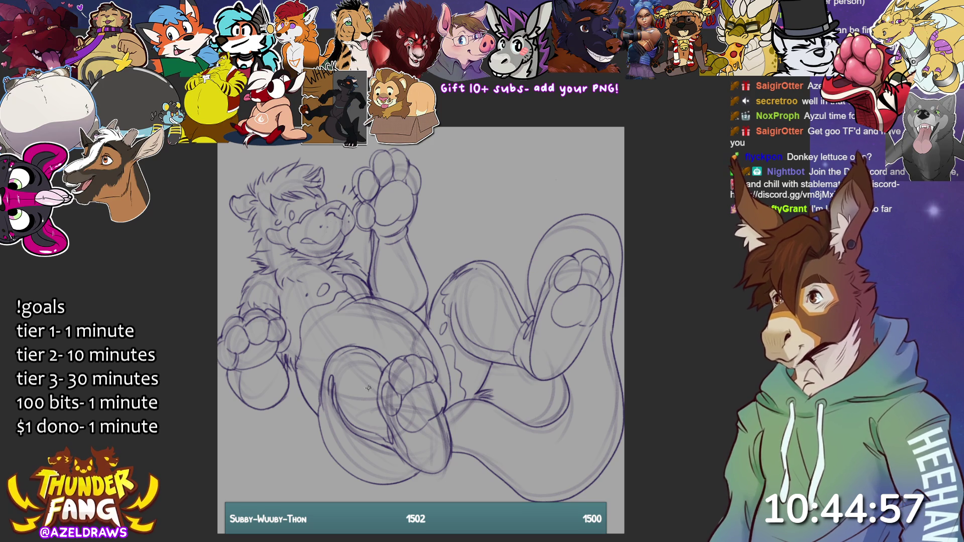
{"action": "left_click_drag", "start_coordinate": [301, 366], "coordinate": [321, 393]}
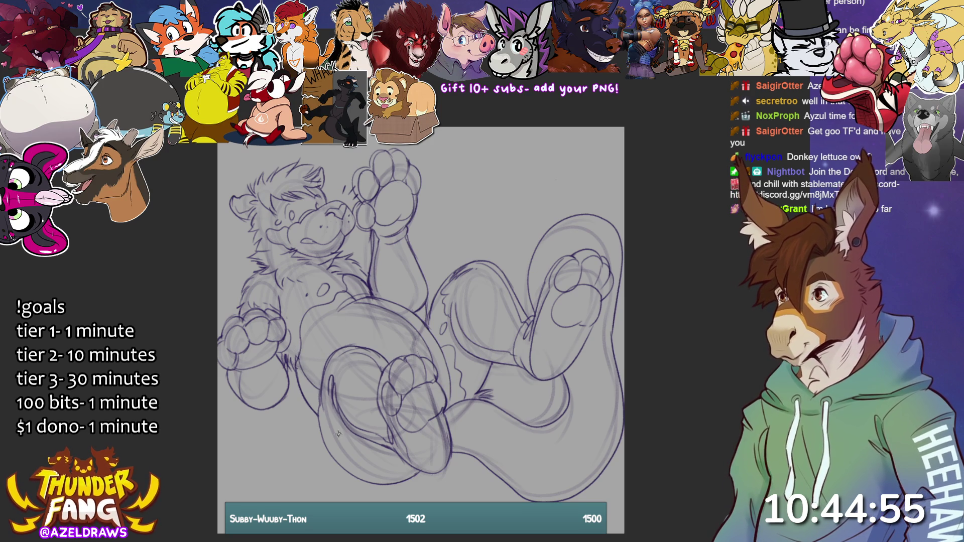
- Redo the lower leg outline, ink the curving tail outline, and hide the rough sketch
{"action": "left_click_drag", "start_coordinate": [301, 363], "coordinate": [320, 396]}
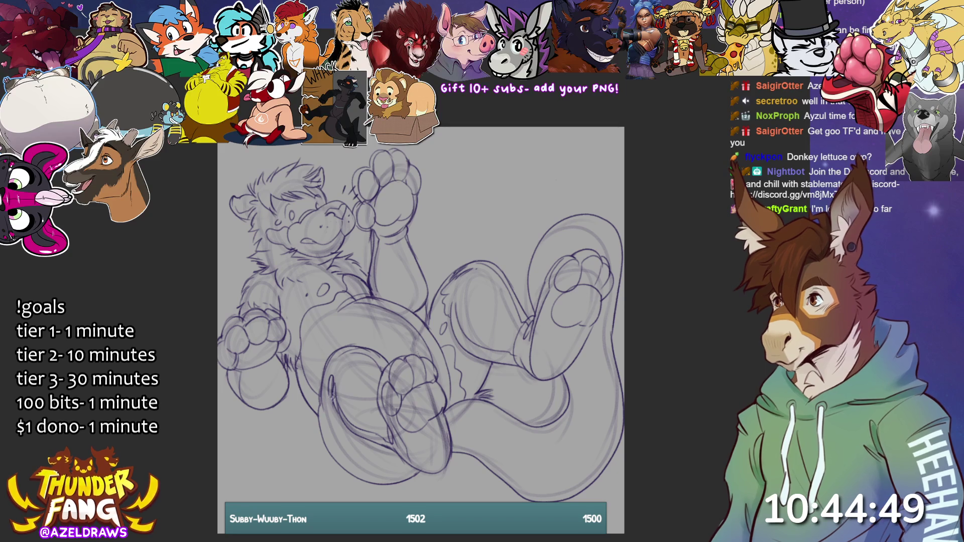
{"action": "key", "text": "ctrl+z"}
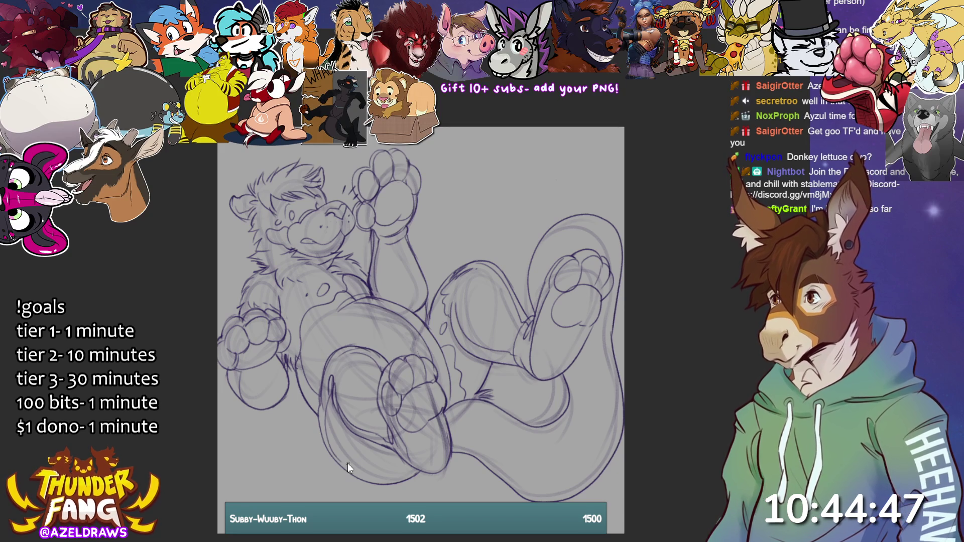
{"action": "left_click_drag", "start_coordinate": [331, 393], "coordinate": [352, 472]}
{"action": "left_click_drag", "start_coordinate": [452, 438], "coordinate": [566, 491]}
{"action": "mouse_move", "coordinate": [542, 426]}
{"action": "left_mouse_down"}
{"action": "mouse_move", "coordinate": [559, 427]}
{"action": "mouse_move", "coordinate": [586, 389]}
{"action": "mouse_move", "coordinate": [575, 368]}
{"action": "left_mouse_up"}
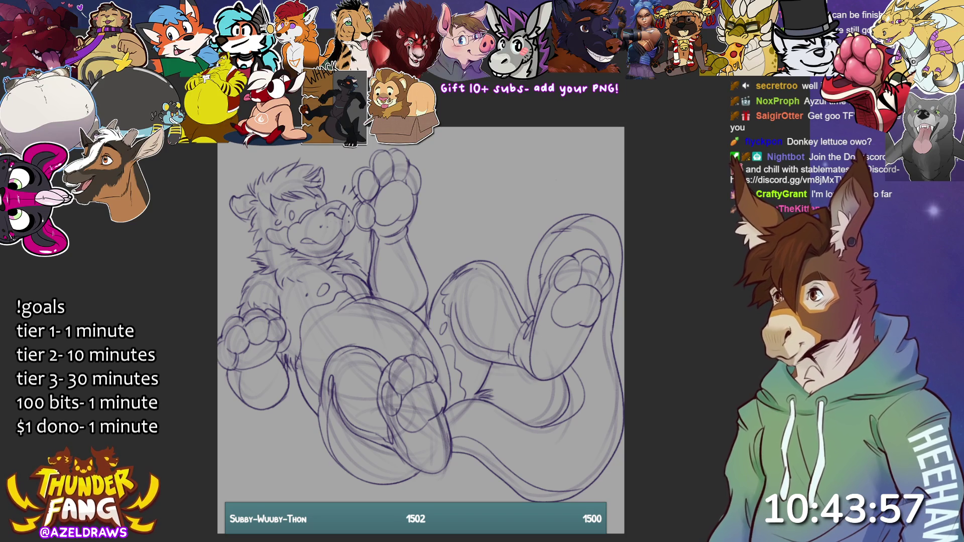
{"action": "key", "text": "Delete"}
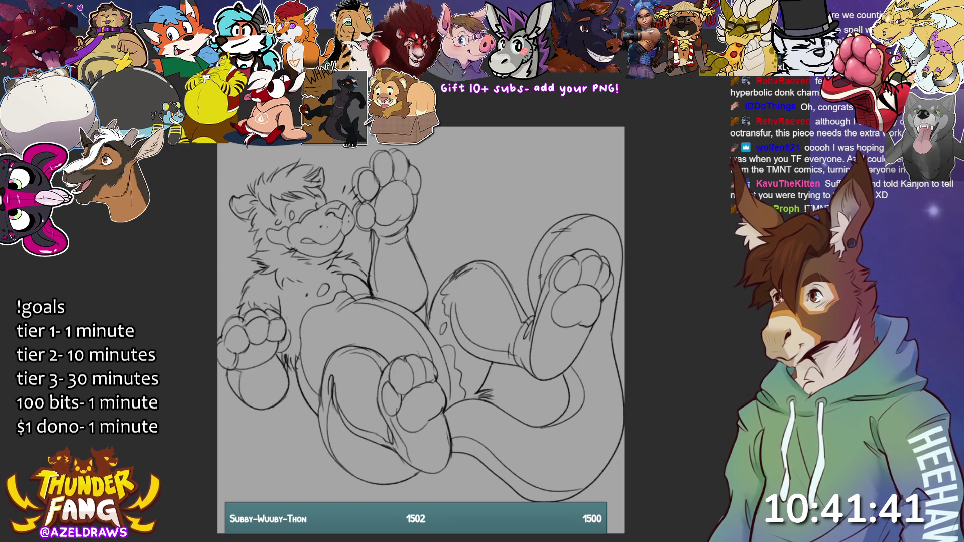
- Fill the lassoed silhouette dark grey, tidy the edge near the tail, and fill the background blue
{"action": "mouse_move", "coordinate": [272, 157]}
{"action": "left_mouse_down"}
{"action": "mouse_move", "coordinate": [258, 155]}
{"action": "mouse_move", "coordinate": [226, 241]}
{"action": "mouse_move", "coordinate": [206, 331]}
{"action": "mouse_move", "coordinate": [329, 502]}
{"action": "mouse_move", "coordinate": [602, 502]}
{"action": "mouse_move", "coordinate": [635, 379]}
{"action": "mouse_move", "coordinate": [624, 327]}
{"action": "mouse_move", "coordinate": [638, 226]}
{"action": "mouse_move", "coordinate": [538, 199]}
{"action": "mouse_move", "coordinate": [444, 221]}
{"action": "mouse_move", "coordinate": [330, 148]}
{"action": "mouse_move", "coordinate": [271, 155]}
{"action": "left_mouse_up"}
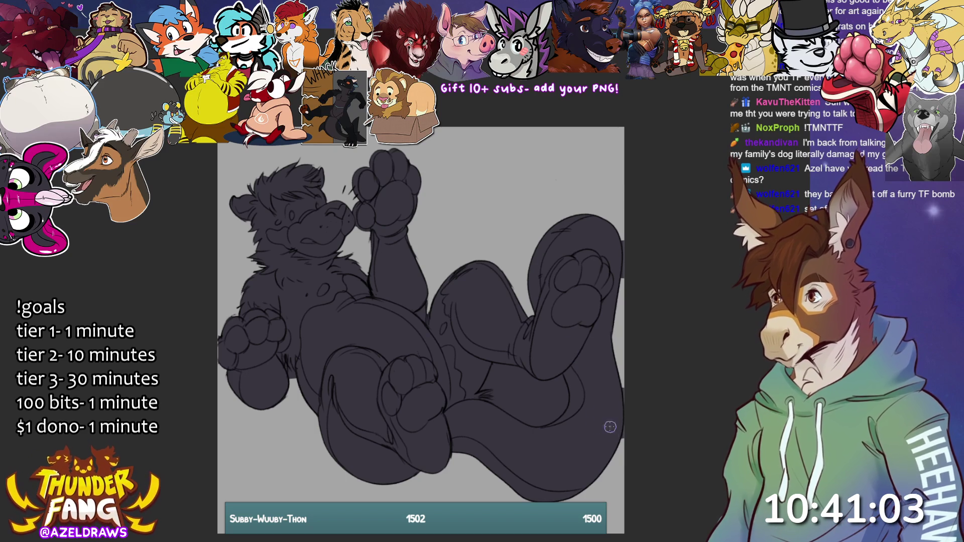
{"action": "mouse_move", "coordinate": [491, 381]}
{"action": "left_mouse_down"}
{"action": "mouse_move", "coordinate": [497, 371]}
{"action": "mouse_move", "coordinate": [560, 381]}
{"action": "mouse_move", "coordinate": [562, 404]}
{"action": "mouse_move", "coordinate": [548, 419]}
{"action": "mouse_move", "coordinate": [522, 422]}
{"action": "mouse_move", "coordinate": [485, 394]}
{"action": "mouse_move", "coordinate": [508, 378]}
{"action": "mouse_move", "coordinate": [505, 395]}
{"action": "mouse_move", "coordinate": [542, 411]}
{"action": "mouse_move", "coordinate": [538, 390]}
{"action": "left_mouse_up"}
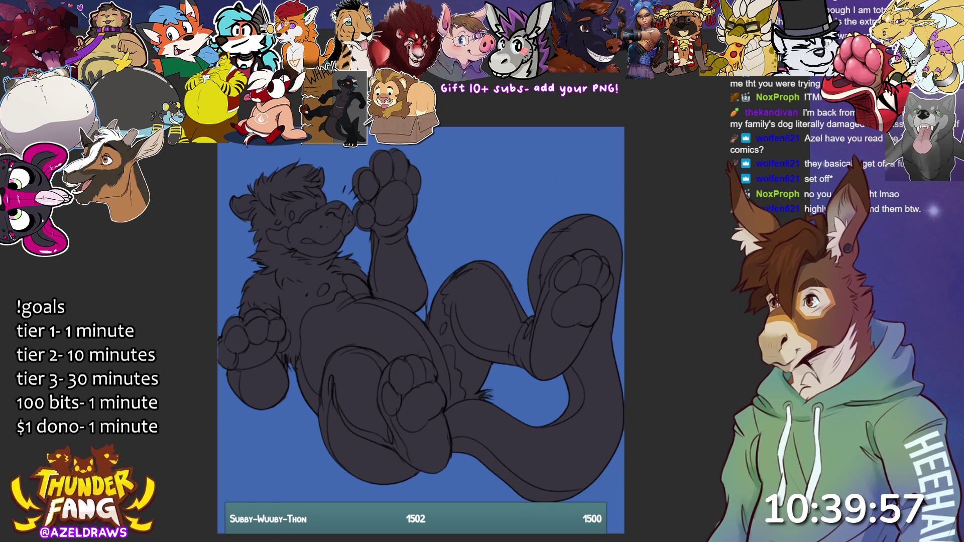
{"action": "mouse_move", "coordinate": [538, 254]}
{"action": "left_mouse_down"}
{"action": "mouse_move", "coordinate": [384, 370]}
{"action": "mouse_move", "coordinate": [390, 491]}
{"action": "left_mouse_up"}
- Replace the background fill with a diagonal purple-to-pink gradient
{"action": "key", "text": "ctrl+z"}
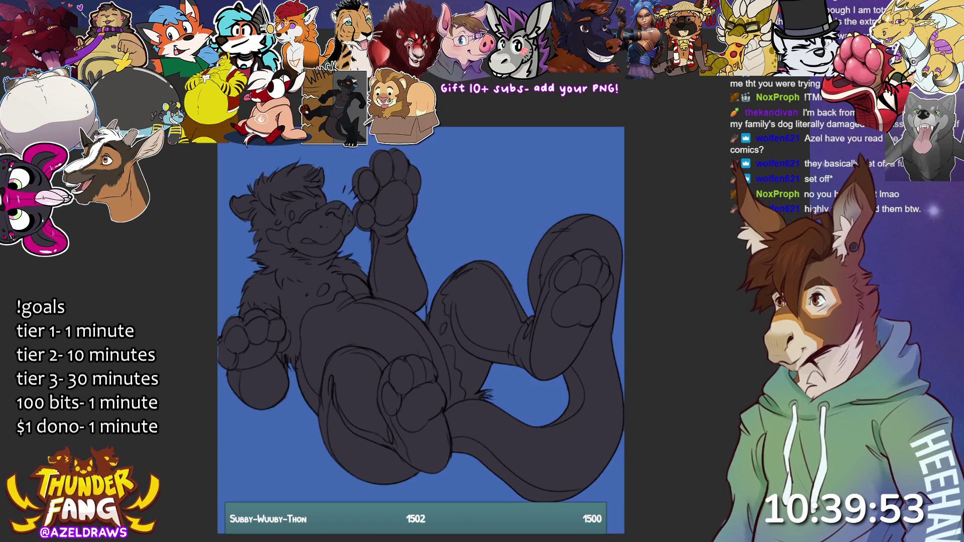
{"action": "left_click_drag", "start_coordinate": [193, 423], "coordinate": [539, 402]}
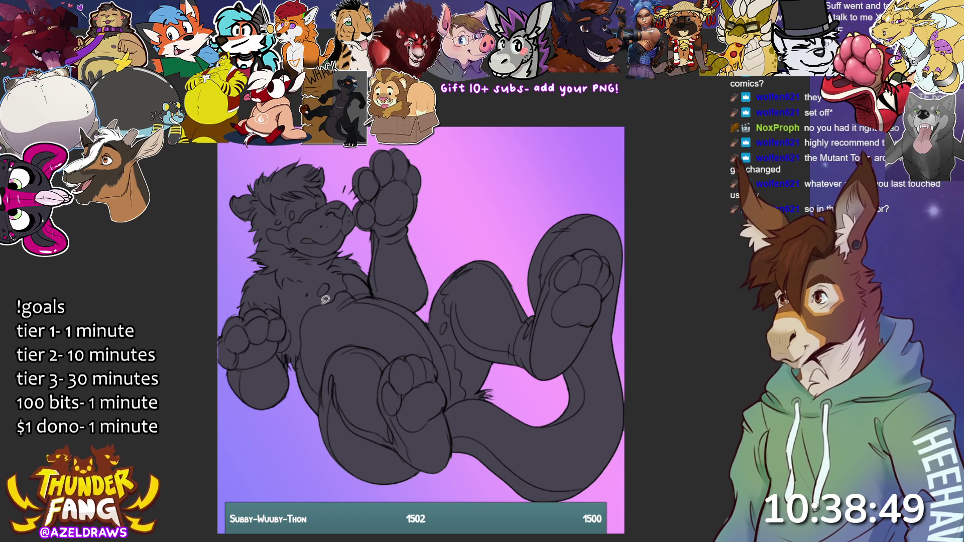
- Lasso the character's round belly and fill it with magenta
{"action": "mouse_move", "coordinate": [309, 305]}
{"action": "left_mouse_down"}
{"action": "mouse_move", "coordinate": [298, 347]}
{"action": "mouse_move", "coordinate": [317, 394]}
{"action": "mouse_move", "coordinate": [337, 361]}
{"action": "mouse_move", "coordinate": [377, 351]}
{"action": "mouse_move", "coordinate": [430, 366]}
{"action": "mouse_move", "coordinate": [446, 415]}
{"action": "mouse_move", "coordinate": [454, 406]}
{"action": "mouse_move", "coordinate": [452, 362]}
{"action": "mouse_move", "coordinate": [426, 314]}
{"action": "mouse_move", "coordinate": [372, 280]}
{"action": "mouse_move", "coordinate": [337, 266]}
{"action": "mouse_move", "coordinate": [301, 309]}
{"action": "mouse_move", "coordinate": [298, 336]}
{"action": "left_mouse_up"}
{"action": "mouse_move", "coordinate": [327, 286]}
{"action": "left_mouse_down"}
{"action": "mouse_move", "coordinate": [312, 318]}
{"action": "mouse_move", "coordinate": [306, 294]}
{"action": "mouse_move", "coordinate": [329, 272]}
{"action": "left_mouse_up"}
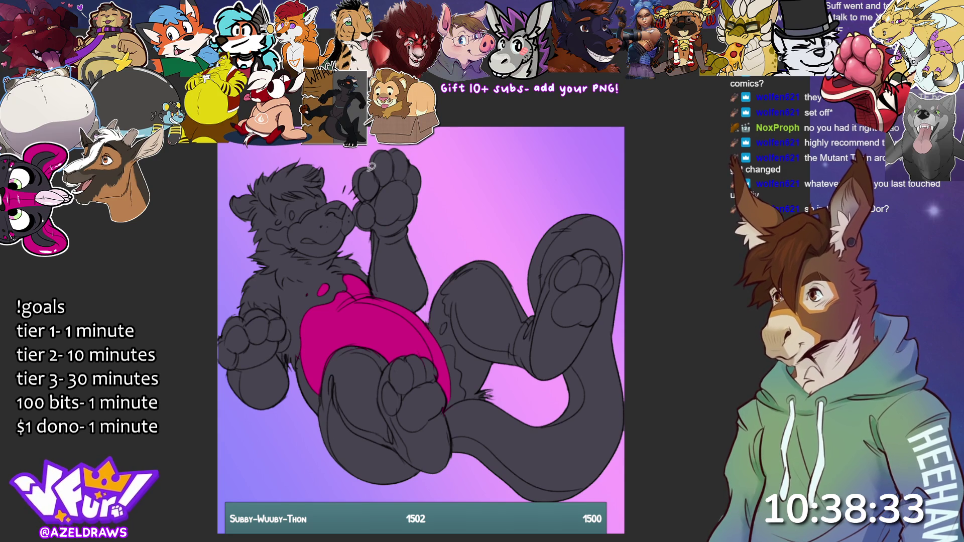
- Lasso-fill the raised arm, lower-left paw, lower foot paw and right foot toes in magenta
{"action": "mouse_move", "coordinate": [366, 260]}
{"action": "left_mouse_down"}
{"action": "mouse_move", "coordinate": [367, 290]}
{"action": "mouse_move", "coordinate": [409, 314]}
{"action": "mouse_move", "coordinate": [433, 286]}
{"action": "mouse_move", "coordinate": [440, 163]}
{"action": "mouse_move", "coordinate": [345, 174]}
{"action": "mouse_move", "coordinate": [371, 268]}
{"action": "left_mouse_up"}
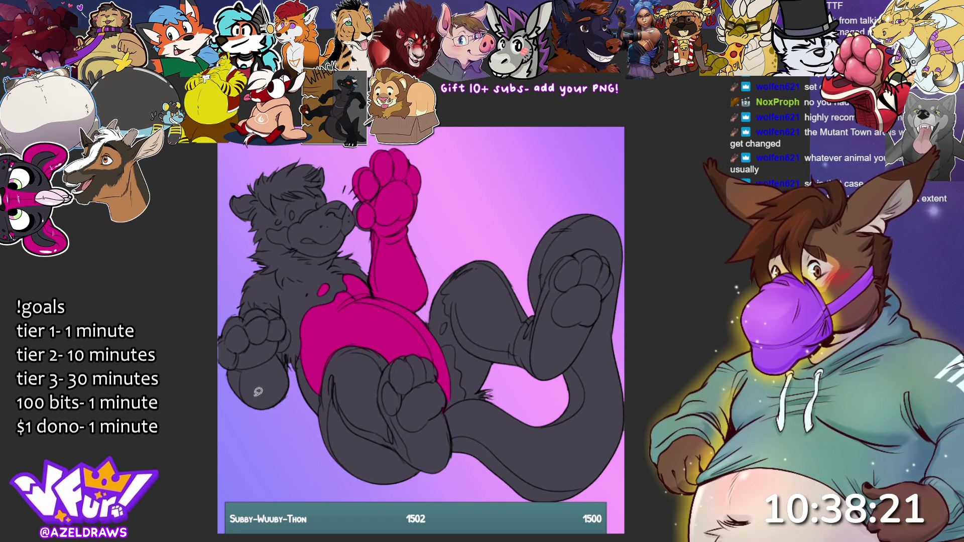
{"action": "mouse_move", "coordinate": [223, 317]}
{"action": "left_mouse_down"}
{"action": "mouse_move", "coordinate": [219, 399]}
{"action": "mouse_move", "coordinate": [294, 402]}
{"action": "mouse_move", "coordinate": [285, 314]}
{"action": "mouse_move", "coordinate": [241, 302]}
{"action": "mouse_move", "coordinate": [221, 316]}
{"action": "left_mouse_up"}
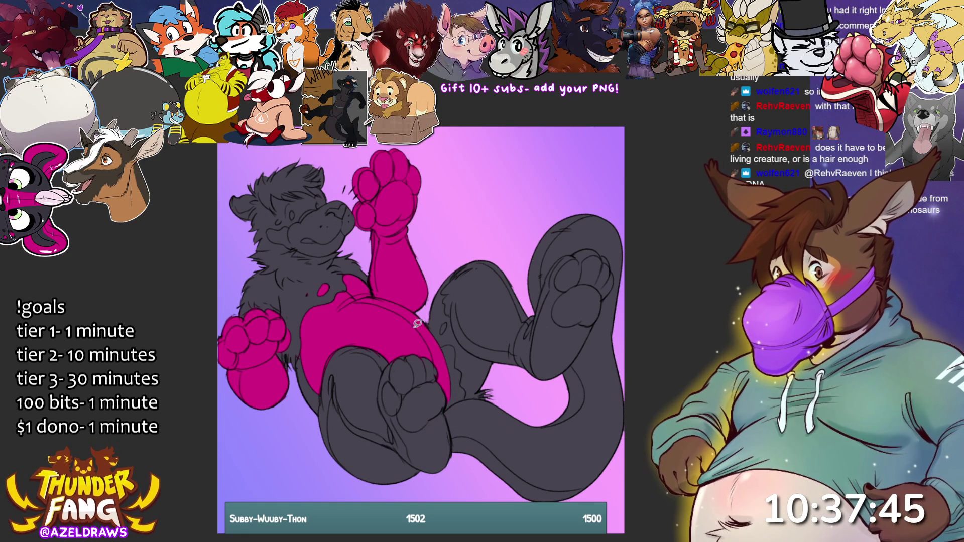
{"action": "mouse_move", "coordinate": [382, 415]}
{"action": "left_mouse_down"}
{"action": "mouse_move", "coordinate": [443, 370]}
{"action": "mouse_move", "coordinate": [399, 349]}
{"action": "mouse_move", "coordinate": [380, 378]}
{"action": "mouse_move", "coordinate": [383, 410]}
{"action": "mouse_move", "coordinate": [422, 430]}
{"action": "mouse_move", "coordinate": [441, 416]}
{"action": "mouse_move", "coordinate": [444, 379]}
{"action": "mouse_move", "coordinate": [397, 396]}
{"action": "left_mouse_up"}
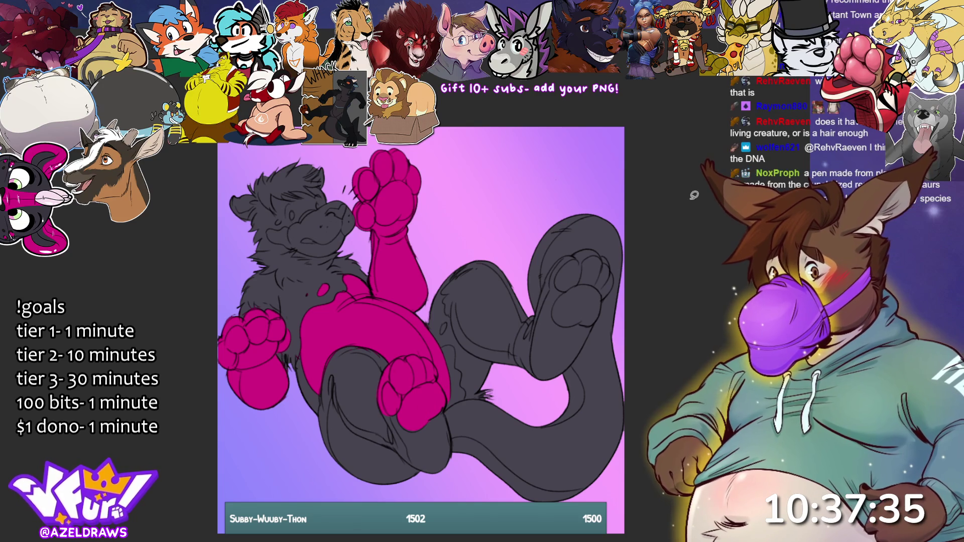
{"action": "mouse_move", "coordinate": [549, 282]}
{"action": "left_mouse_down"}
{"action": "mouse_move", "coordinate": [565, 289]}
{"action": "mouse_move", "coordinate": [555, 317]}
{"action": "mouse_move", "coordinate": [593, 321]}
{"action": "mouse_move", "coordinate": [615, 270]}
{"action": "mouse_move", "coordinate": [612, 257]}
{"action": "mouse_move", "coordinate": [585, 246]}
{"action": "mouse_move", "coordinate": [549, 280]}
{"action": "left_mouse_up"}
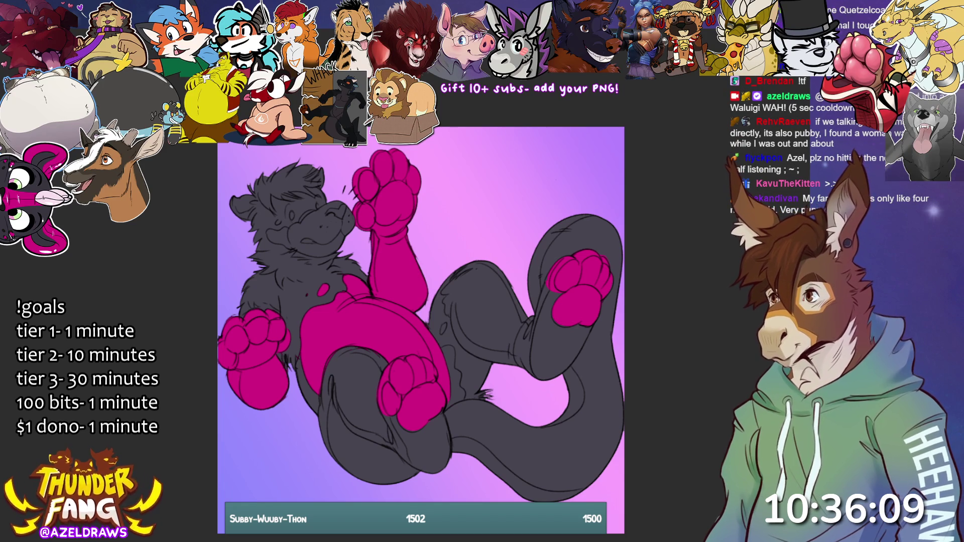
- Recolour the dark fur on the head to a lighter grey
{"action": "left_click", "coordinate": [291, 180]}
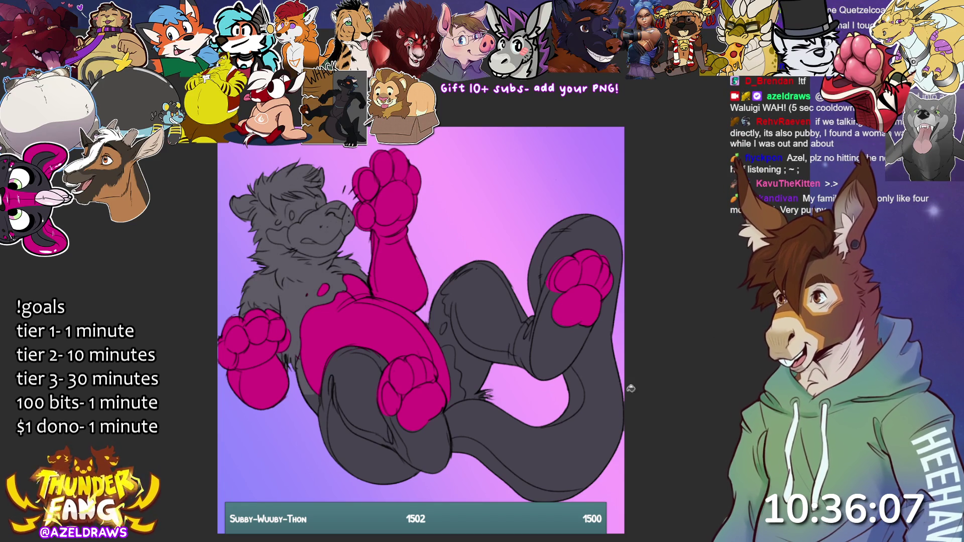
- Fill the body and tail fur lighter grey, then shade the legs and muzzle darker grey
{"action": "left_click", "coordinate": [482, 366]}
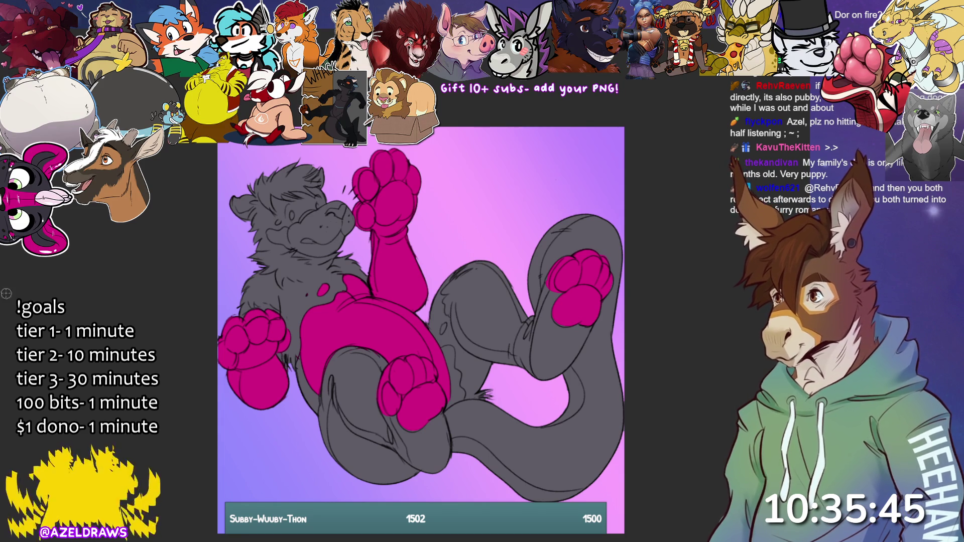
{"action": "mouse_move", "coordinate": [464, 269]}
{"action": "left_mouse_down"}
{"action": "mouse_move", "coordinate": [447, 291]}
{"action": "mouse_move", "coordinate": [459, 336]}
{"action": "mouse_move", "coordinate": [486, 355]}
{"action": "mouse_move", "coordinate": [503, 348]}
{"action": "left_mouse_up"}
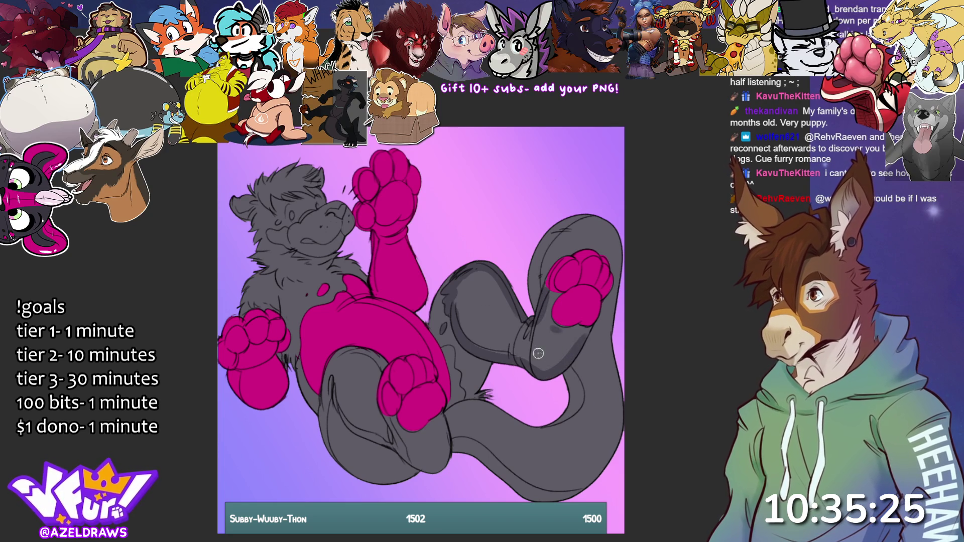
{"action": "left_click", "coordinate": [545, 294]}
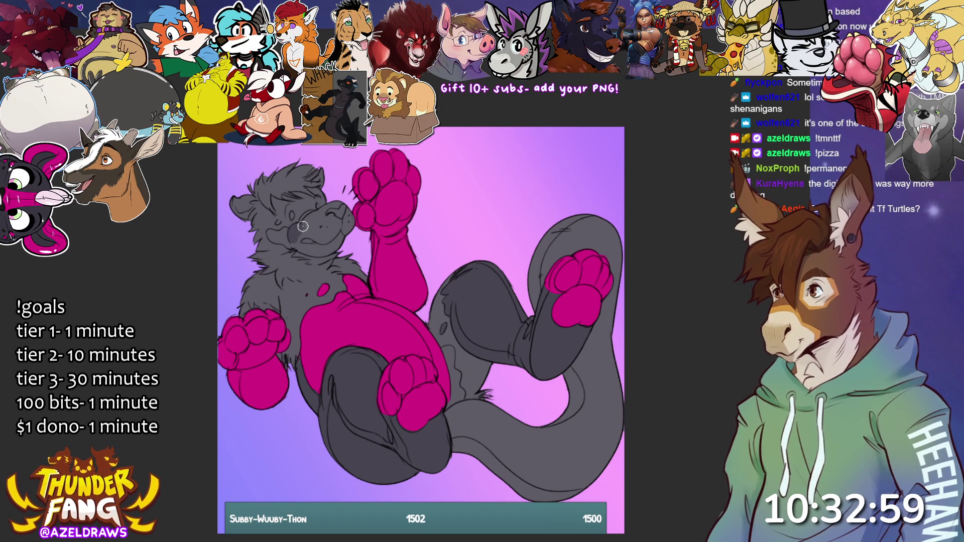
{"action": "left_click", "coordinate": [333, 216]}
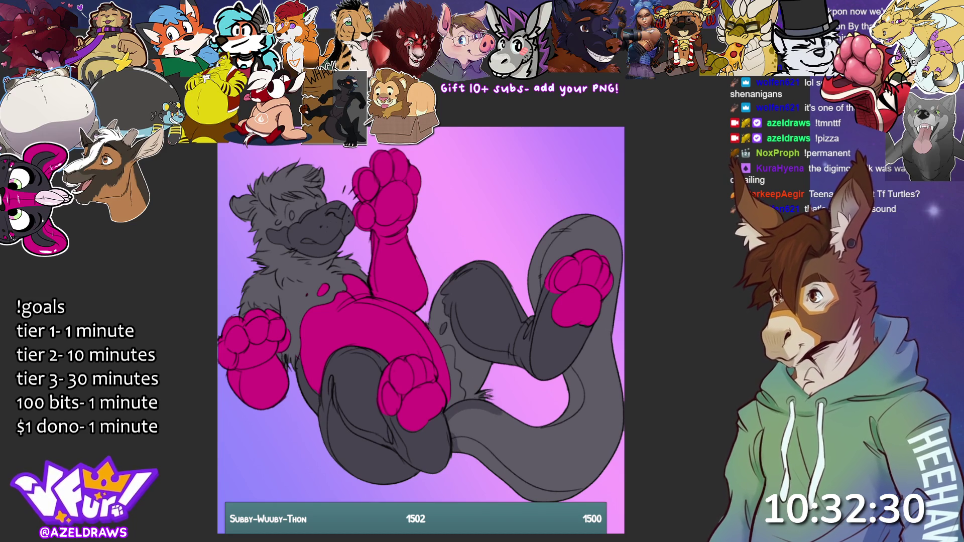
- Repaint the magenta paw on the raised right leg and add a thin line on the leg
{"action": "left_click_drag", "start_coordinate": [573, 231], "coordinate": [612, 236]}
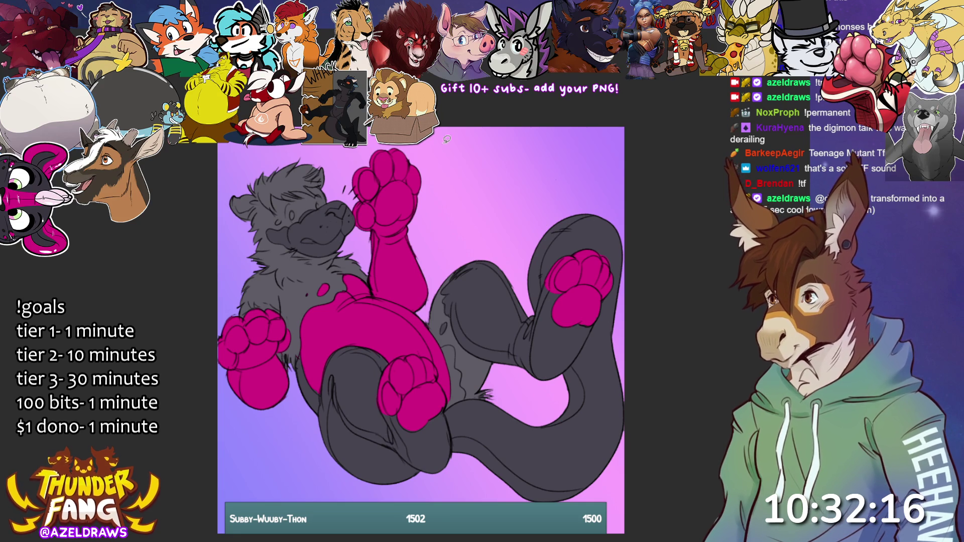
{"action": "mouse_move", "coordinate": [543, 288]}
{"action": "left_mouse_down"}
{"action": "mouse_move", "coordinate": [554, 241]}
{"action": "mouse_move", "coordinate": [573, 222]}
{"action": "mouse_move", "coordinate": [612, 211]}
{"action": "mouse_move", "coordinate": [637, 301]}
{"action": "mouse_move", "coordinate": [617, 386]}
{"action": "mouse_move", "coordinate": [585, 379]}
{"action": "mouse_move", "coordinate": [575, 365]}
{"action": "mouse_move", "coordinate": [596, 324]}
{"action": "mouse_move", "coordinate": [575, 296]}
{"action": "mouse_move", "coordinate": [543, 286]}
{"action": "left_mouse_up"}
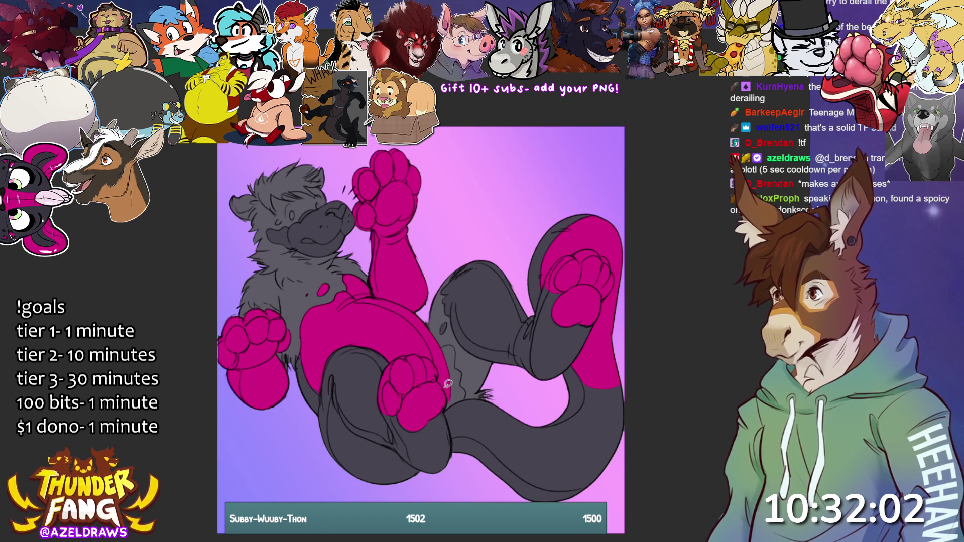
- Fill a magenta stripe along the tail's underside, discarding a stray hip stroke
{"action": "mouse_move", "coordinate": [444, 412]}
{"action": "left_mouse_down"}
{"action": "mouse_move", "coordinate": [486, 396]}
{"action": "mouse_move", "coordinate": [541, 420]}
{"action": "mouse_move", "coordinate": [570, 415]}
{"action": "mouse_move", "coordinate": [584, 404]}
{"action": "mouse_move", "coordinate": [587, 378]}
{"action": "mouse_move", "coordinate": [590, 440]}
{"action": "mouse_move", "coordinate": [533, 461]}
{"action": "left_mouse_up"}
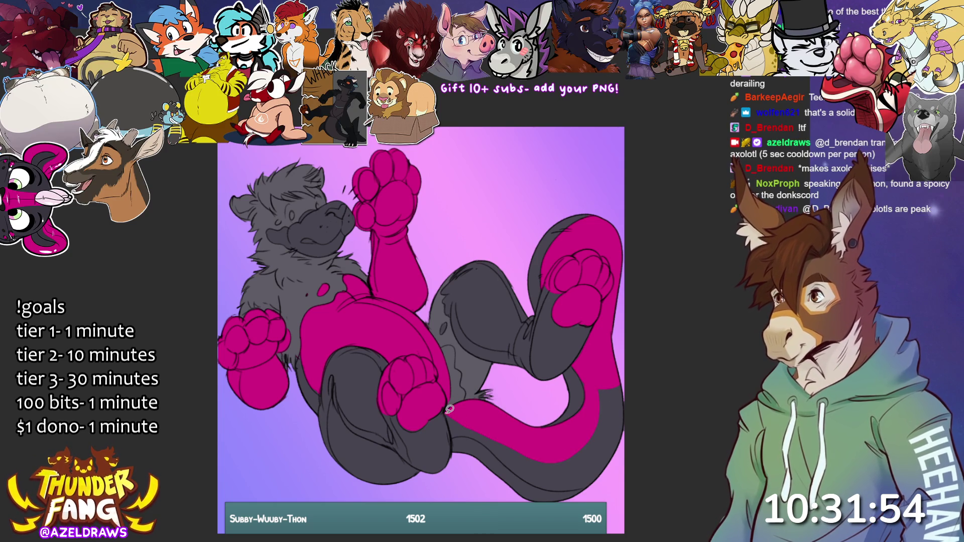
{"action": "mouse_move", "coordinate": [451, 420]}
{"action": "left_mouse_down"}
{"action": "mouse_move", "coordinate": [456, 436]}
{"action": "mouse_move", "coordinate": [508, 457]}
{"action": "mouse_move", "coordinate": [519, 427]}
{"action": "mouse_move", "coordinate": [496, 450]}
{"action": "mouse_move", "coordinate": [561, 487]}
{"action": "mouse_move", "coordinate": [609, 475]}
{"action": "mouse_move", "coordinate": [639, 378]}
{"action": "mouse_move", "coordinate": [585, 416]}
{"action": "mouse_move", "coordinate": [507, 447]}
{"action": "left_mouse_up"}
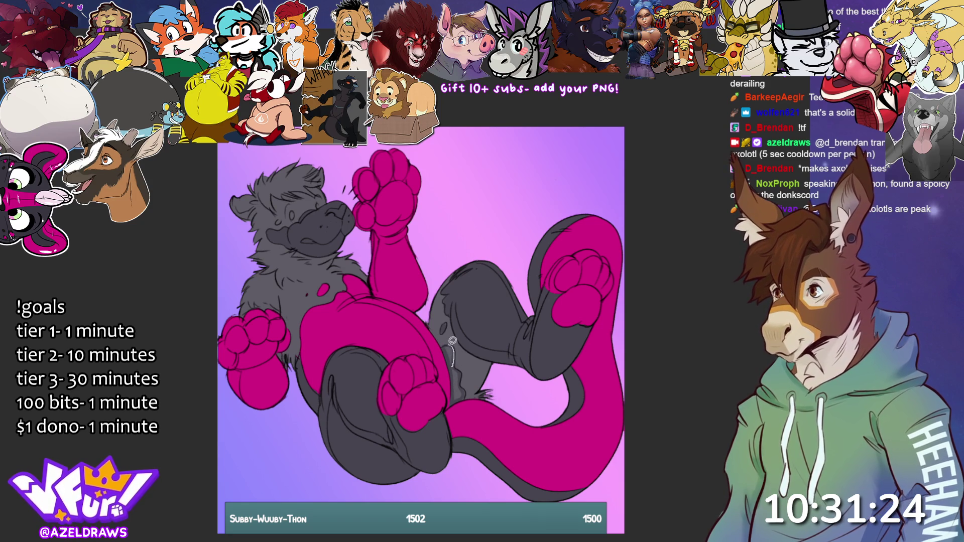
{"action": "left_click_drag", "start_coordinate": [449, 355], "coordinate": [468, 389]}
{"action": "key", "text": "ctrl+z"}
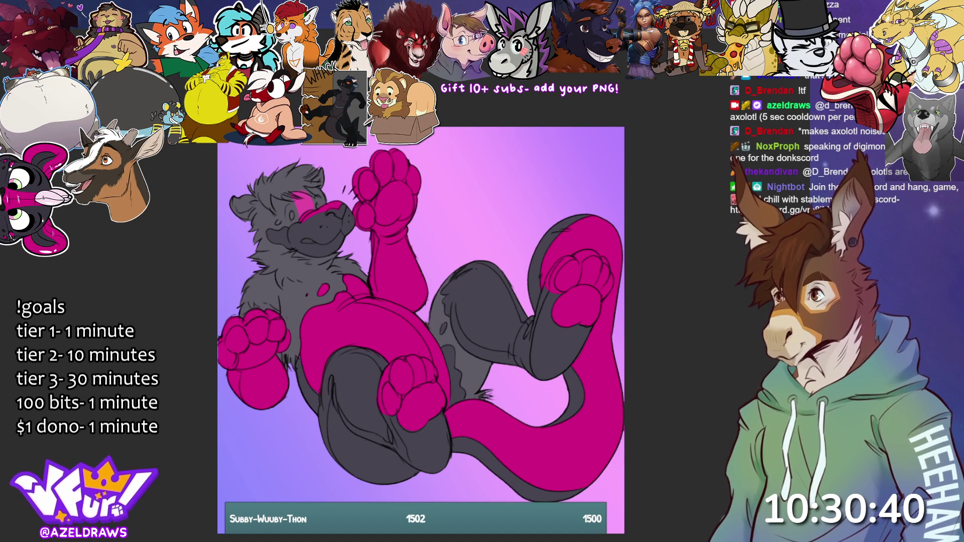
- Paint a white hair tuft on top of the head near the ear
{"action": "mouse_move", "coordinate": [260, 195]}
{"action": "left_mouse_down"}
{"action": "mouse_move", "coordinate": [271, 207]}
{"action": "mouse_move", "coordinate": [320, 182]}
{"action": "mouse_move", "coordinate": [238, 183]}
{"action": "left_mouse_up"}
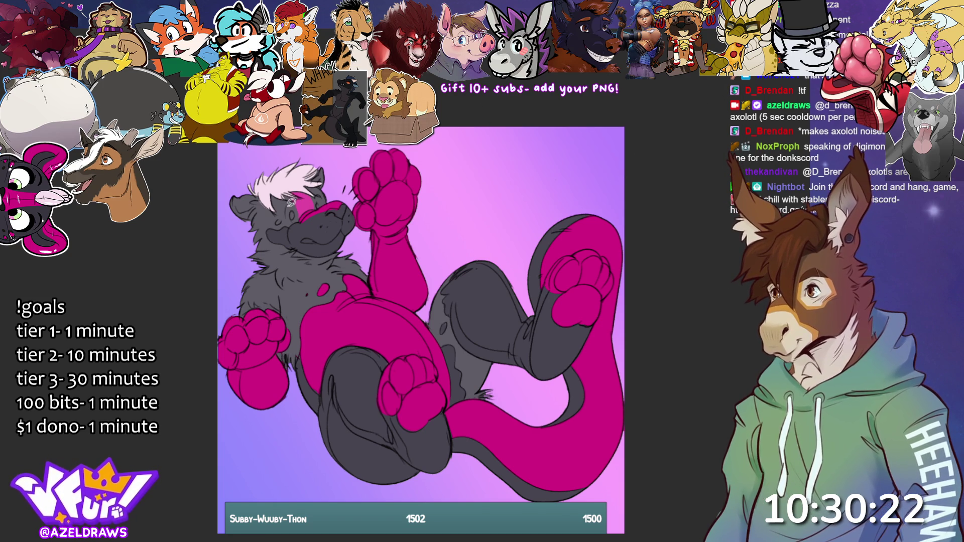
- Add a white eye, darken the nose tip, fill the inner ear pink, and dab a magenta chest spot
{"action": "mouse_move", "coordinate": [294, 200]}
{"action": "left_mouse_down"}
{"action": "mouse_move", "coordinate": [289, 219]}
{"action": "mouse_move", "coordinate": [299, 215]}
{"action": "mouse_move", "coordinate": [295, 198]}
{"action": "left_mouse_up"}
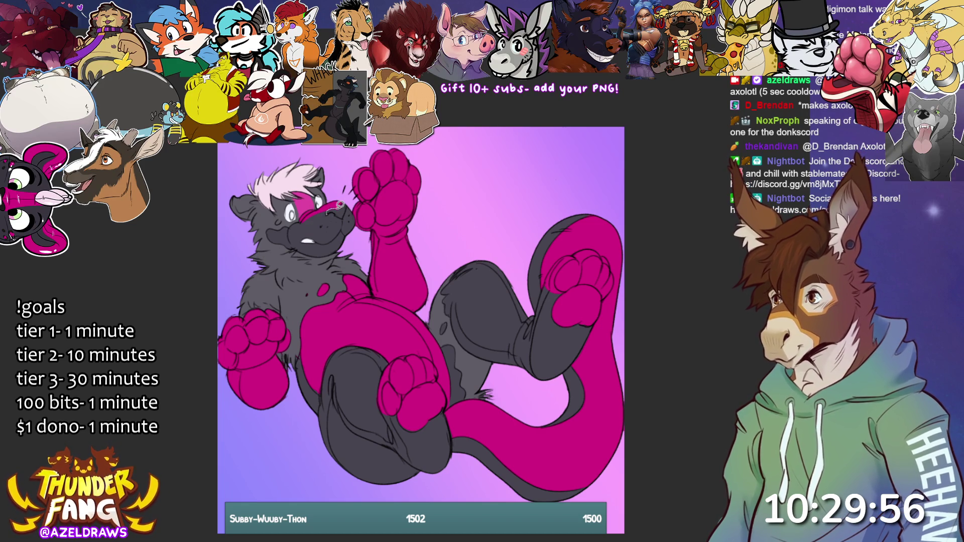
{"action": "left_click_drag", "start_coordinate": [337, 210], "coordinate": [342, 212]}
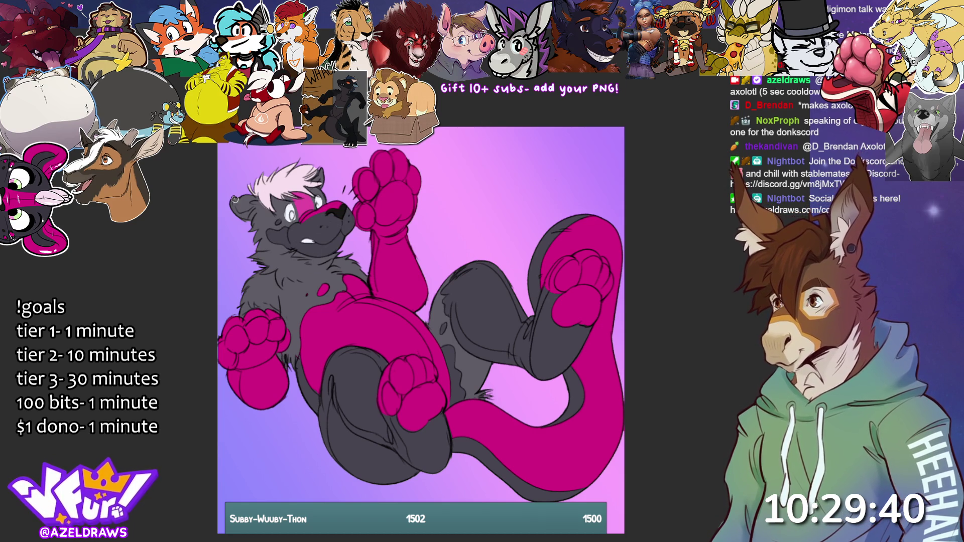
{"action": "left_click_drag", "start_coordinate": [234, 201], "coordinate": [240, 207]}
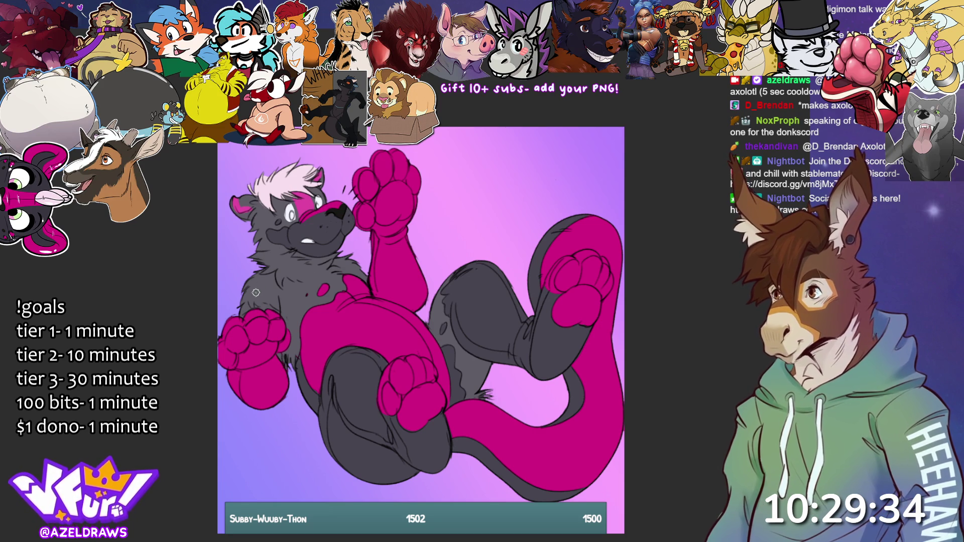
{"action": "left_click_drag", "start_coordinate": [259, 288], "coordinate": [290, 299]}
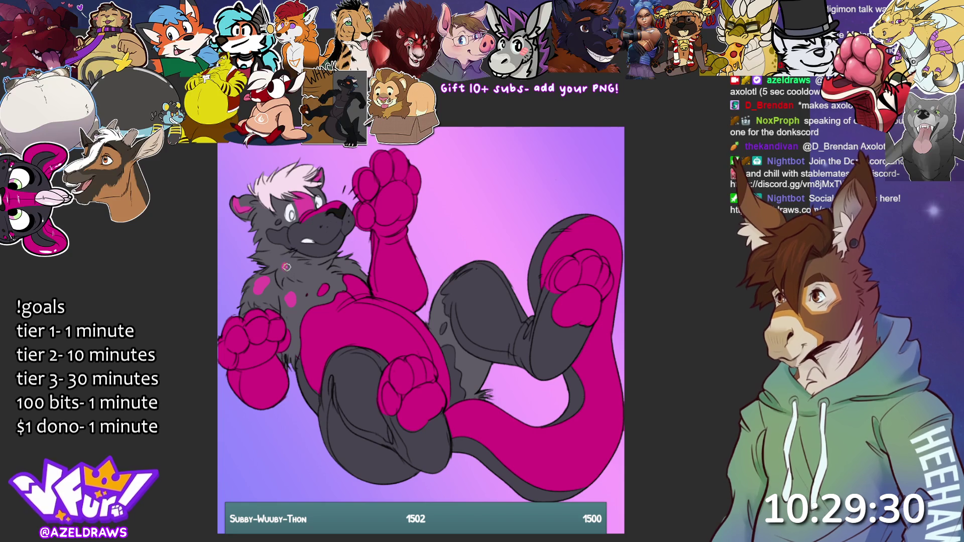
- Dab magenta spots on the grey chest fur, the cheek, and the lower grey leg
{"action": "left_click", "coordinate": [272, 255]}
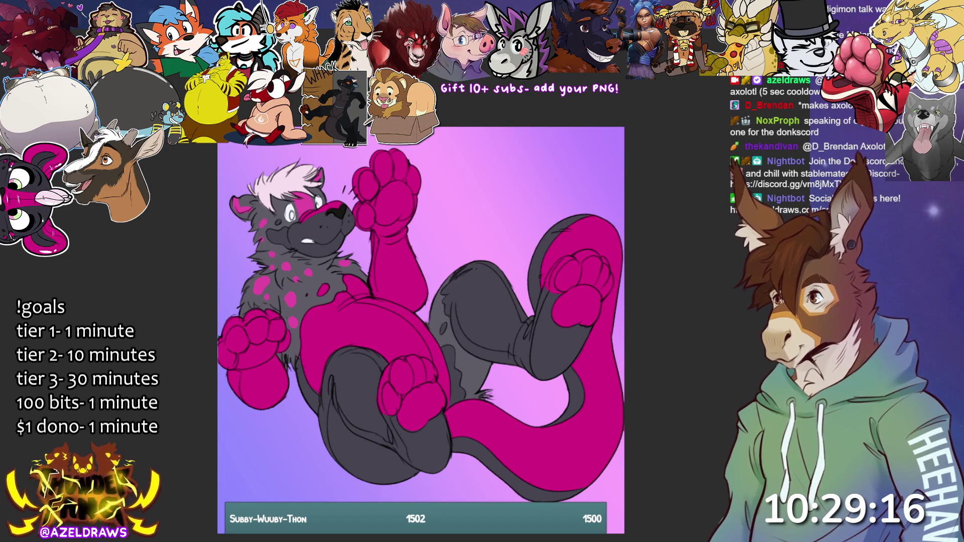
{"action": "left_click", "coordinate": [278, 235]}
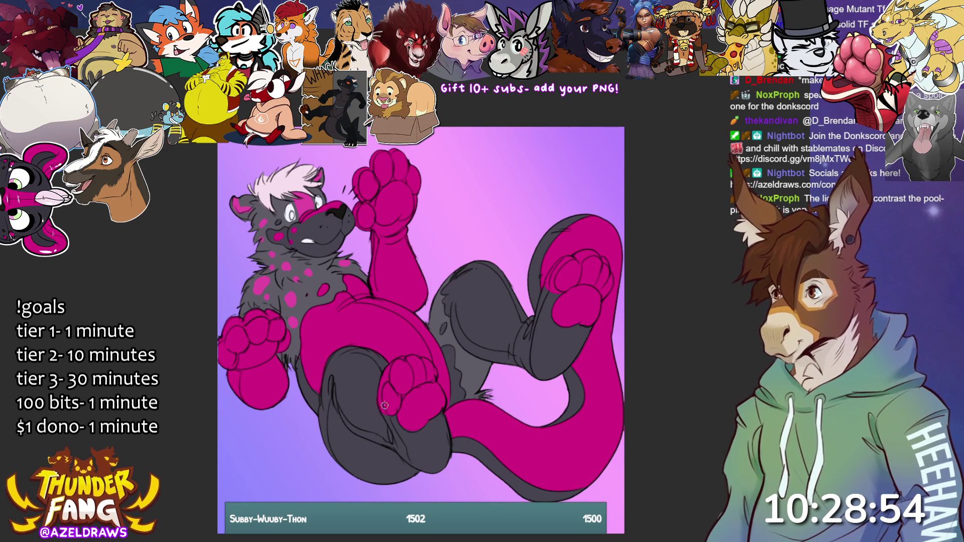
{"action": "left_click_drag", "start_coordinate": [349, 371], "coordinate": [339, 373]}
- Dot magenta spots all over the lower grey leg, right down to its bottom edge
{"action": "left_click", "coordinate": [345, 381]}
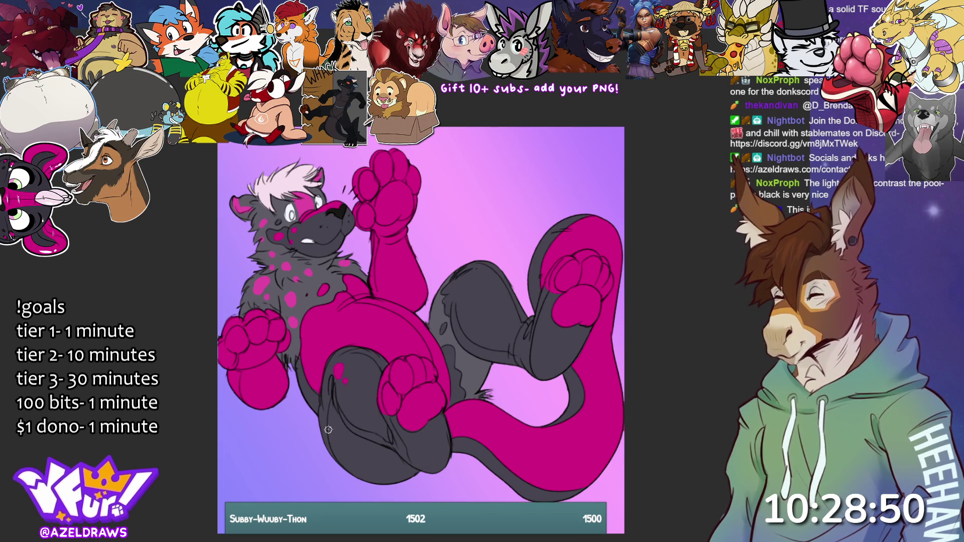
{"action": "left_click_drag", "start_coordinate": [331, 425], "coordinate": [335, 432]}
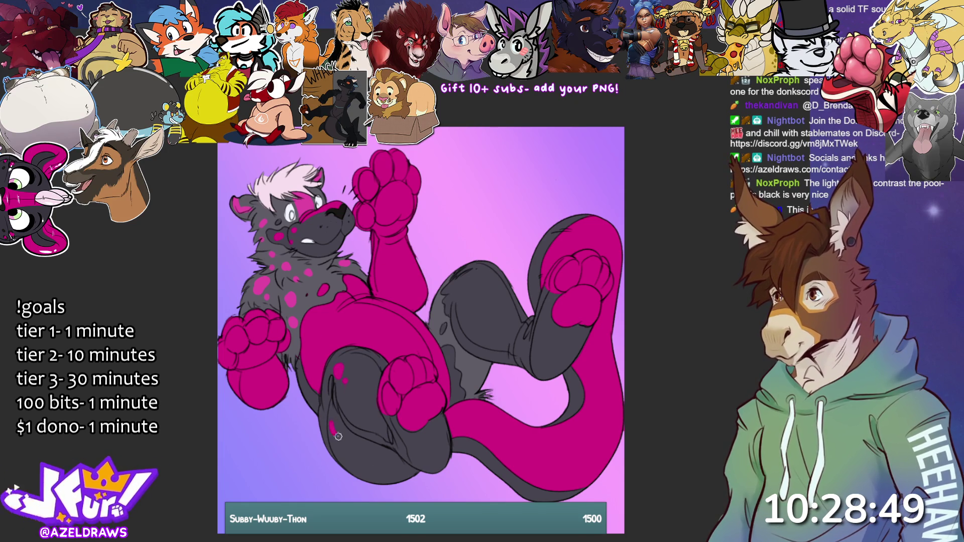
{"action": "left_click", "coordinate": [326, 408]}
{"action": "left_click", "coordinate": [350, 405]}
{"action": "left_click", "coordinate": [346, 386]}
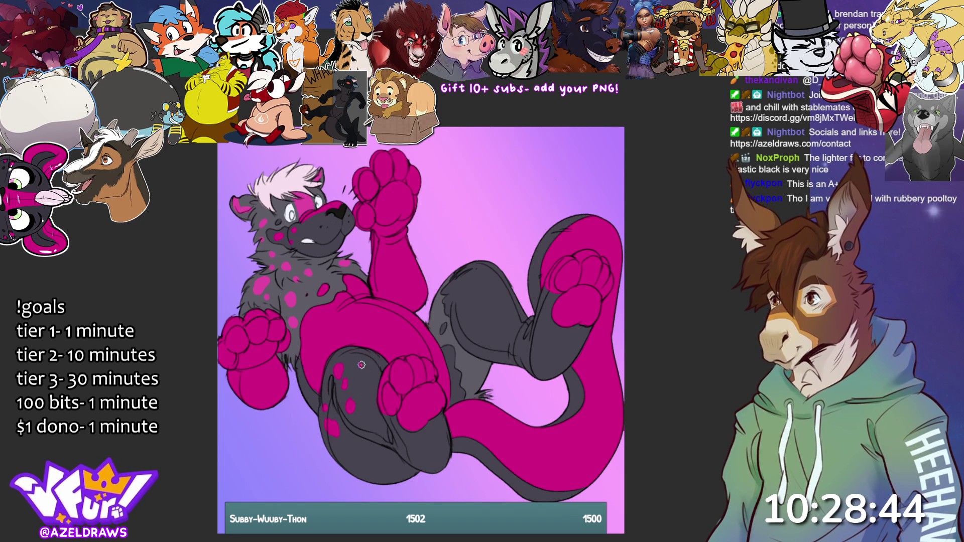
{"action": "left_click", "coordinate": [374, 425]}
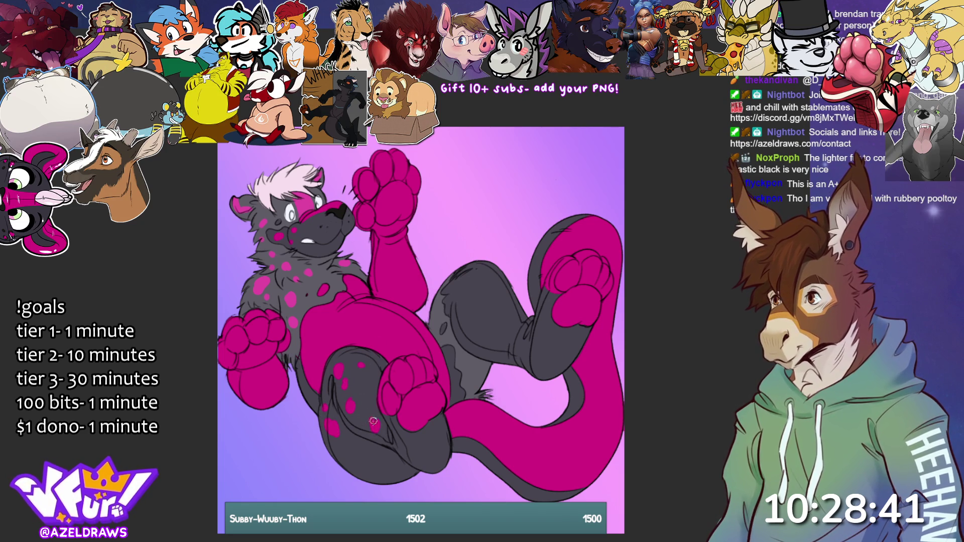
{"action": "left_click", "coordinate": [354, 443]}
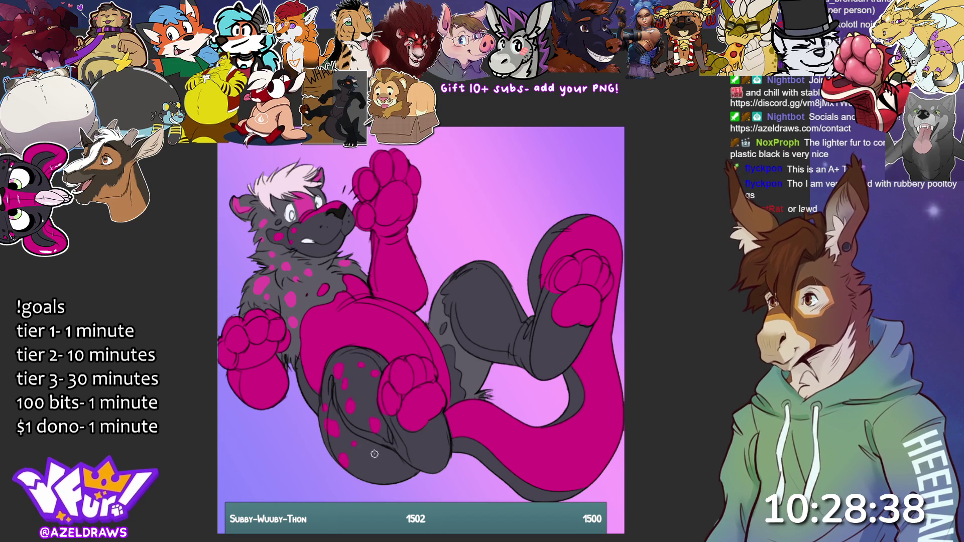
{"action": "left_click", "coordinate": [413, 472]}
{"action": "left_click", "coordinate": [400, 472]}
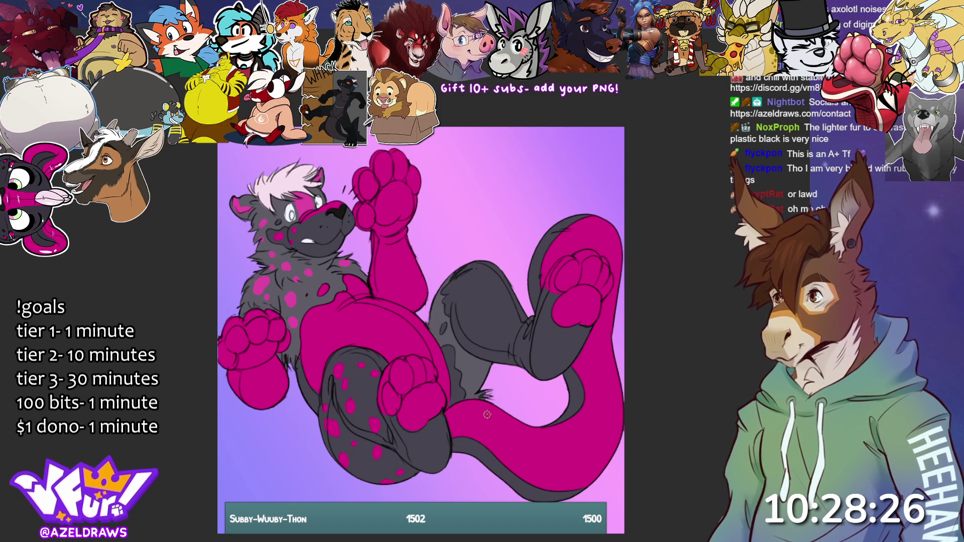
- Paint magenta spots on the raised right leg and thigh, undoing one oversized dab
{"action": "left_click_drag", "start_coordinate": [477, 374], "coordinate": [478, 382]}
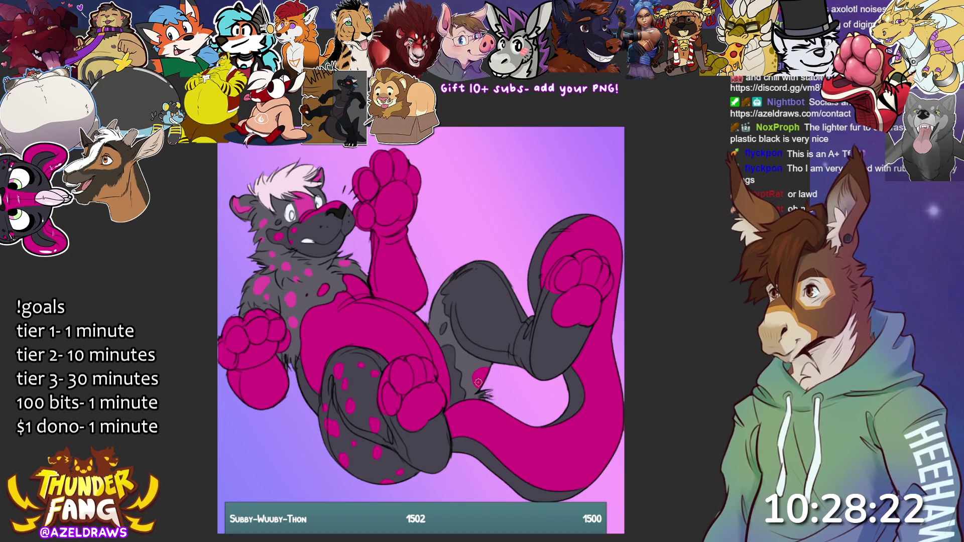
{"action": "left_click", "coordinate": [434, 304]}
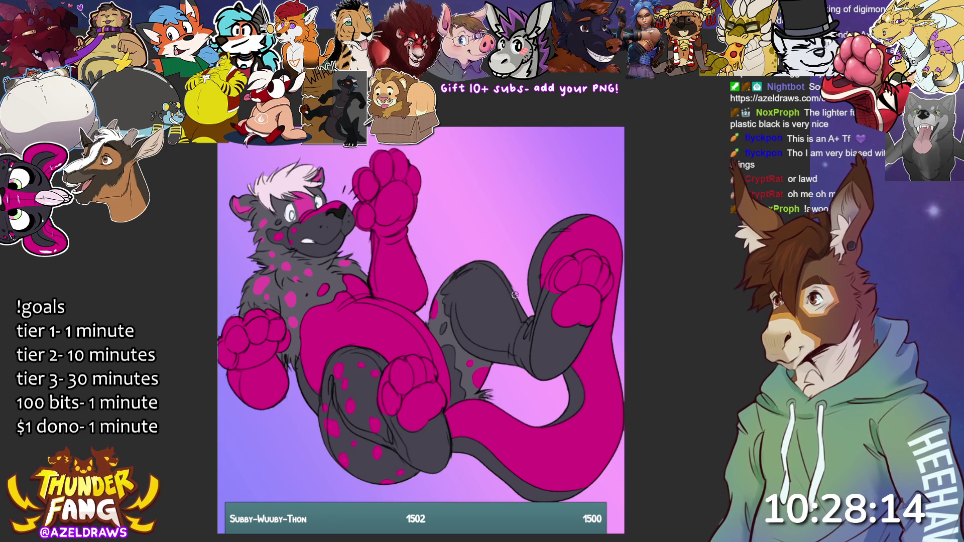
{"action": "left_click", "coordinate": [490, 374]}
{"action": "key", "text": "ctrl+z"}
{"action": "mouse_move", "coordinate": [469, 312]}
{"action": "left_mouse_down"}
{"action": "mouse_move", "coordinate": [464, 329]}
{"action": "mouse_move", "coordinate": [474, 310]}
{"action": "mouse_move", "coordinate": [470, 322]}
{"action": "left_mouse_up"}
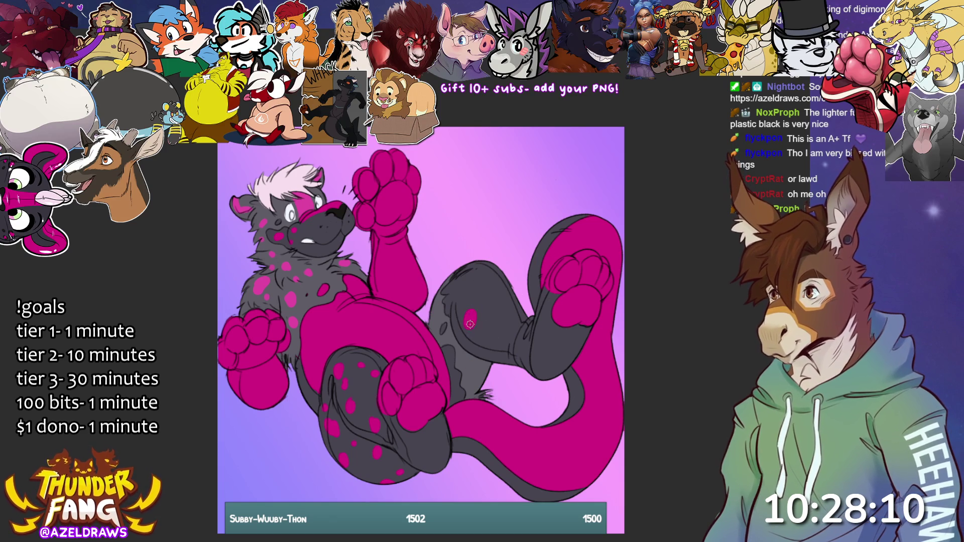
{"action": "left_click", "coordinate": [483, 333]}
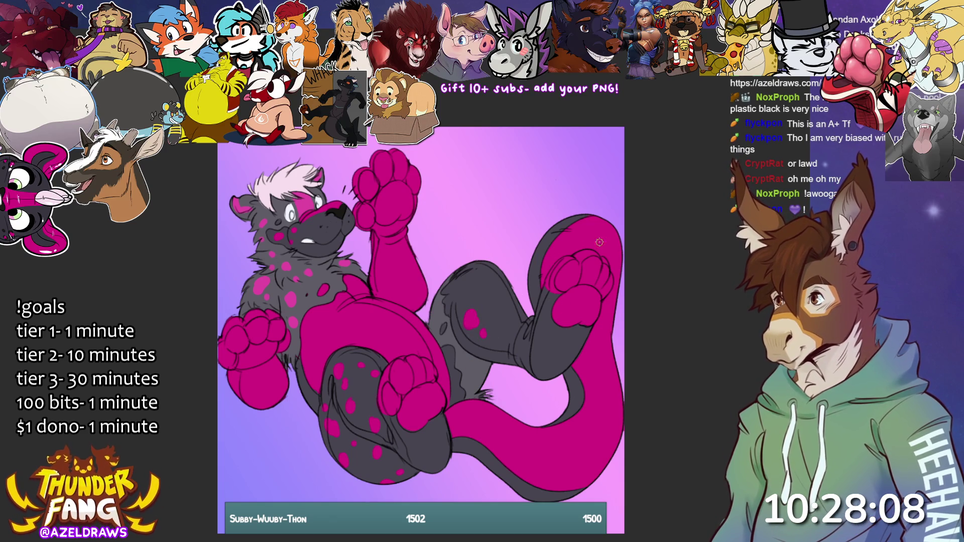
- Add magenta spots on top of the knee, down the leg, and an enlarged one on the lower thigh
{"action": "left_click_drag", "start_coordinate": [490, 265], "coordinate": [483, 294]}
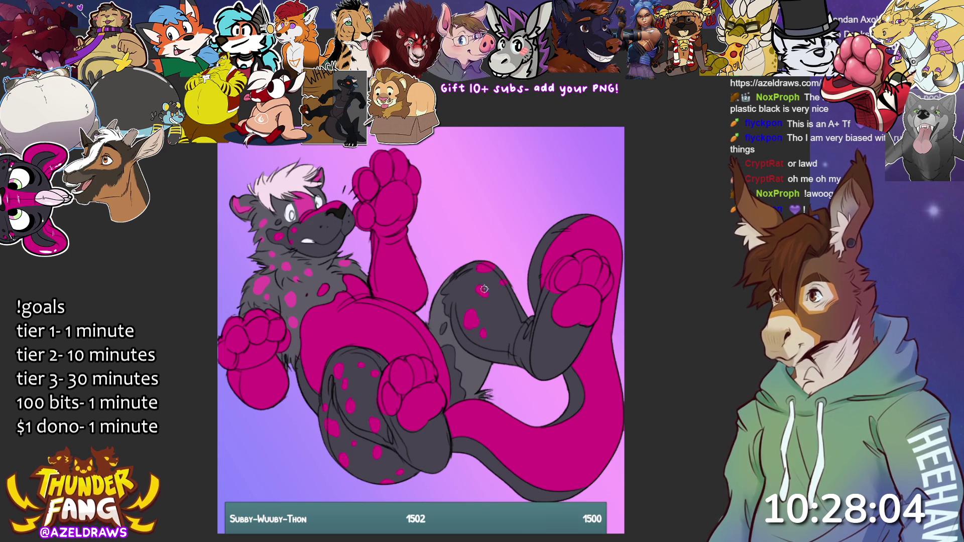
{"action": "left_click", "coordinate": [517, 314]}
{"action": "left_click", "coordinate": [514, 333]}
{"action": "left_click", "coordinate": [518, 347]}
{"action": "left_click", "coordinate": [498, 360]}
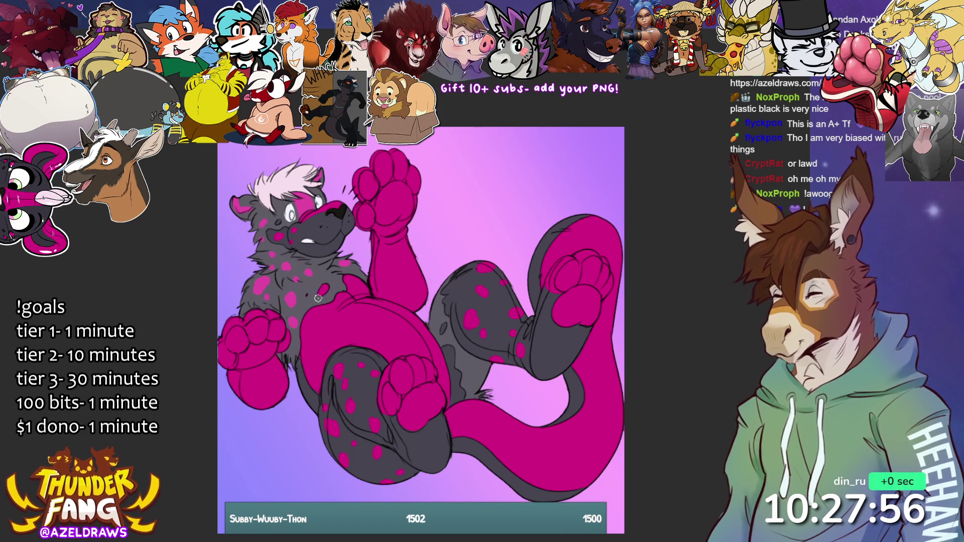
{"action": "left_click", "coordinate": [469, 365]}
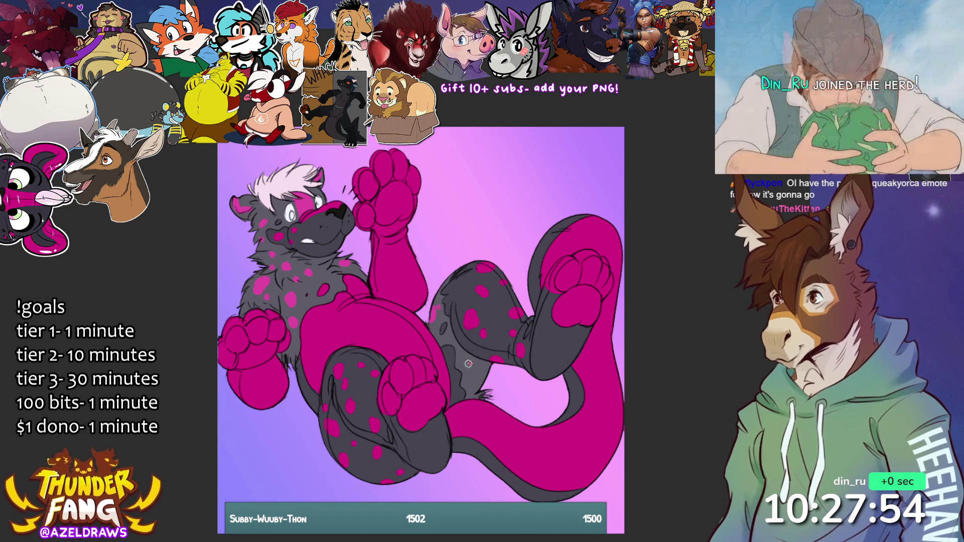
{"action": "left_click_drag", "start_coordinate": [477, 367], "coordinate": [487, 382]}
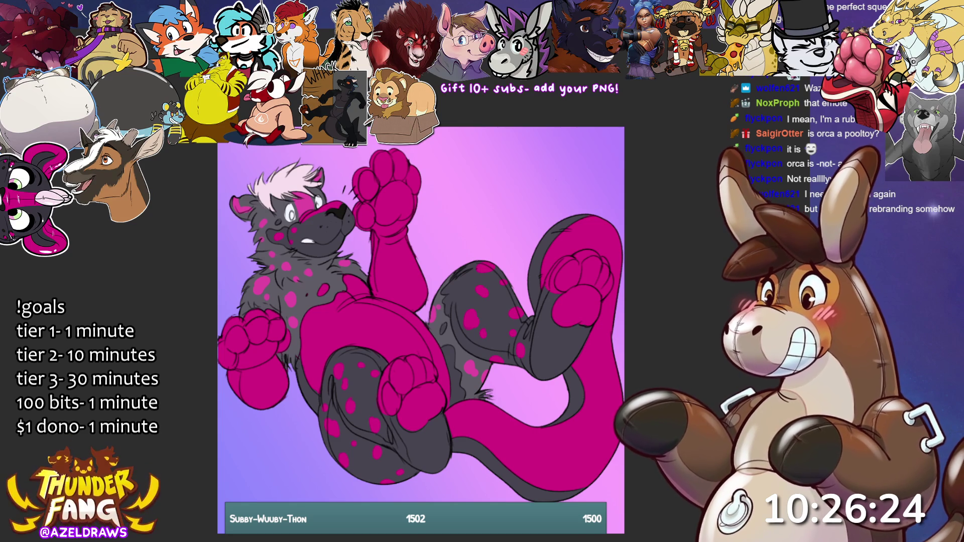
- Zoom in on the character's head
{"action": "scroll", "coordinate": [308, 214], "scroll_direction": "up", "scroll_amount": 5}
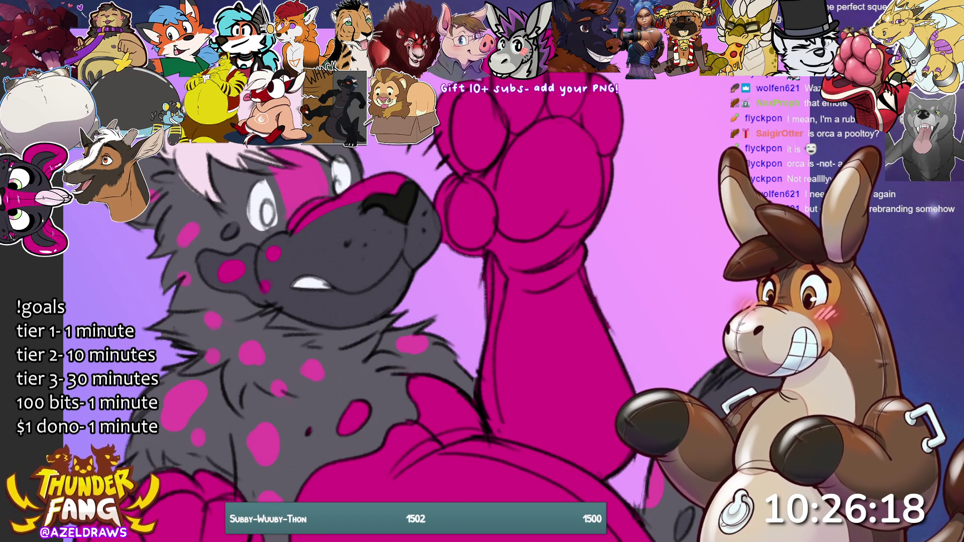
- Paint green irises into both eyes and sample the grey colour from the snout
{"action": "left_click_drag", "start_coordinate": [274, 212], "coordinate": [266, 220]}
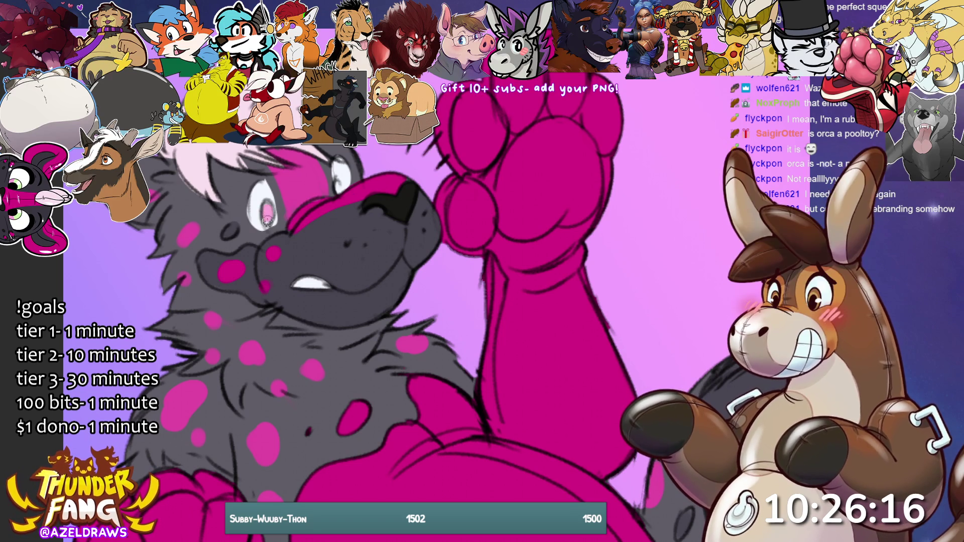
{"action": "left_click_drag", "start_coordinate": [332, 187], "coordinate": [337, 187]}
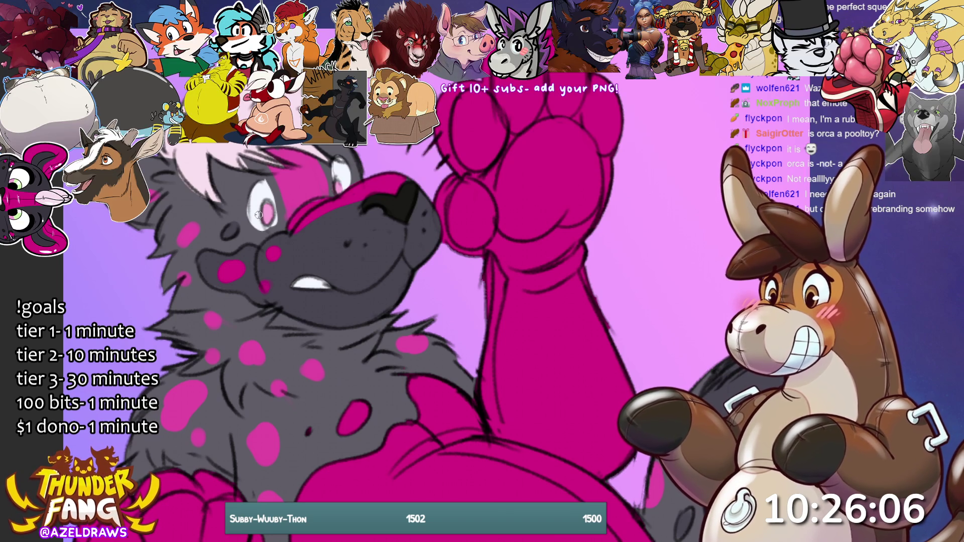
{"action": "left_click_drag", "start_coordinate": [267, 203], "coordinate": [267, 215]}
{"action": "mouse_move", "coordinate": [343, 174]}
{"action": "left_mouse_down"}
{"action": "mouse_move", "coordinate": [337, 184]}
{"action": "mouse_move", "coordinate": [351, 181]}
{"action": "left_mouse_up"}
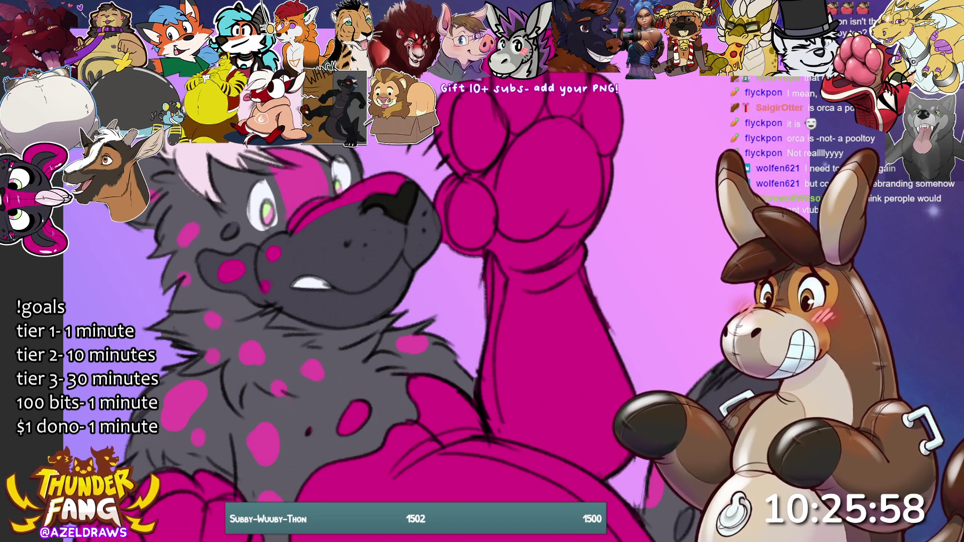
{"action": "left_click", "coordinate": [409, 217], "text": "ctrl"}
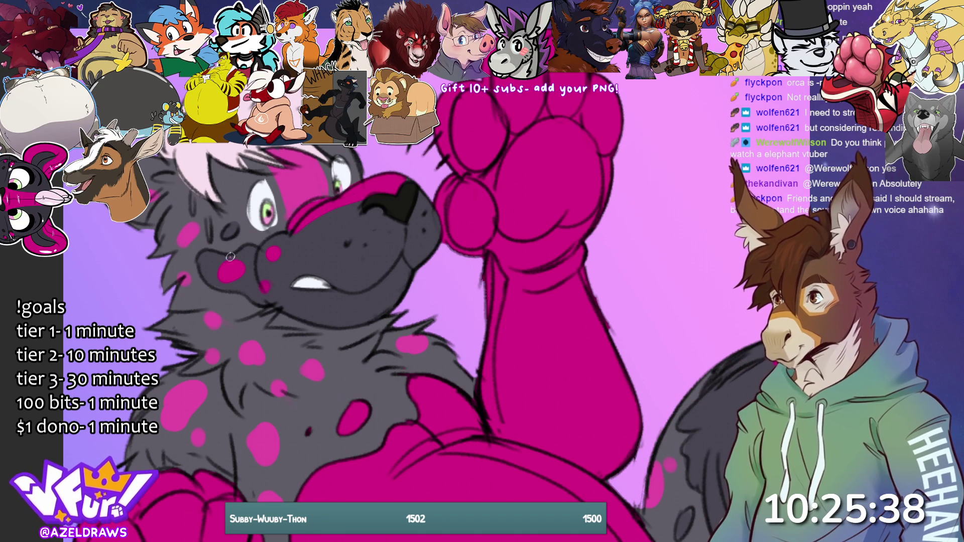
- Brush red blush strokes on the cheek and near the eye, then fit the whole canvas in view
{"action": "mouse_move", "coordinate": [225, 260]}
{"action": "left_mouse_down"}
{"action": "mouse_move", "coordinate": [253, 232]}
{"action": "mouse_move", "coordinate": [251, 254]}
{"action": "left_mouse_up"}
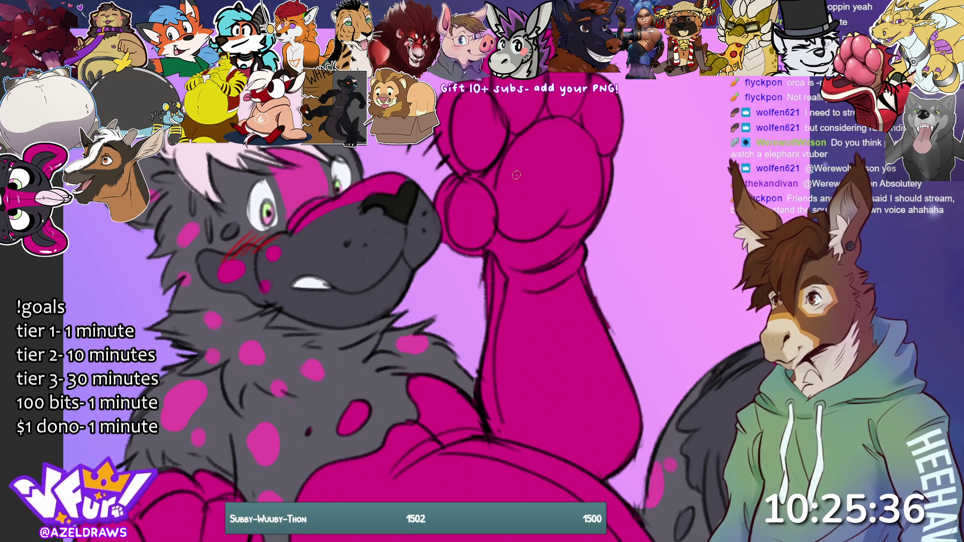
{"action": "left_click_drag", "start_coordinate": [362, 182], "coordinate": [391, 160]}
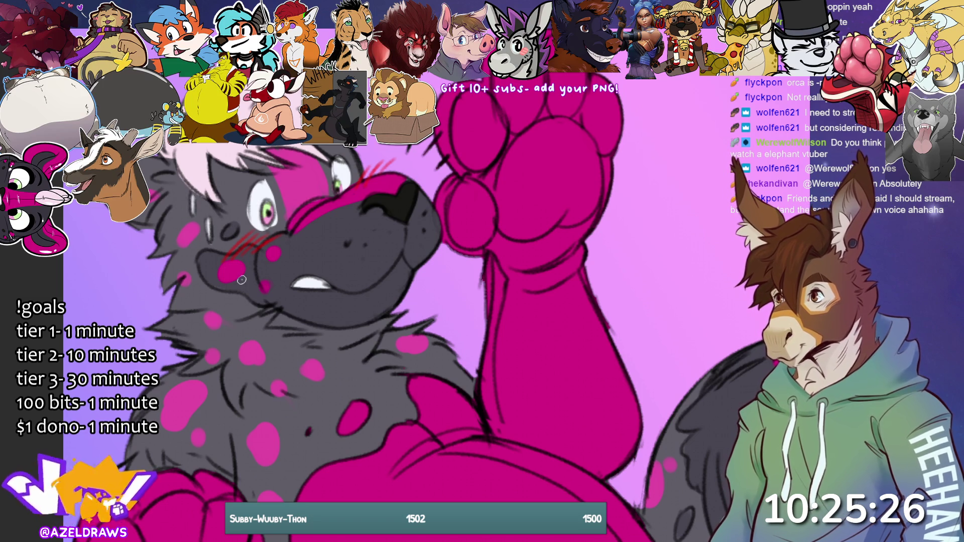
{"action": "key", "text": "ctrl+0"}
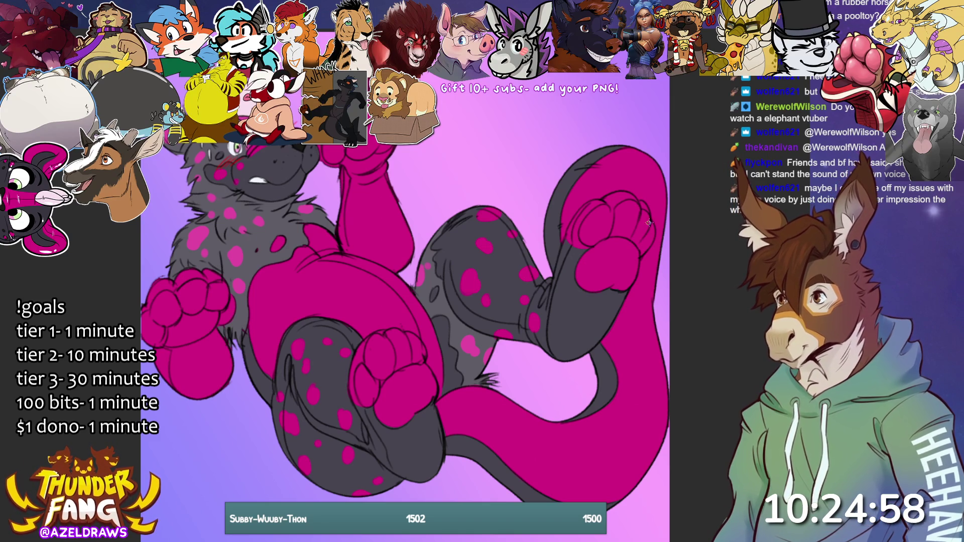
{"action": "scroll", "coordinate": [404, 230], "scroll_direction": "down", "scroll_amount": 1}
{"action": "scroll", "coordinate": [404, 229], "scroll_direction": "down", "scroll_amount": 1}
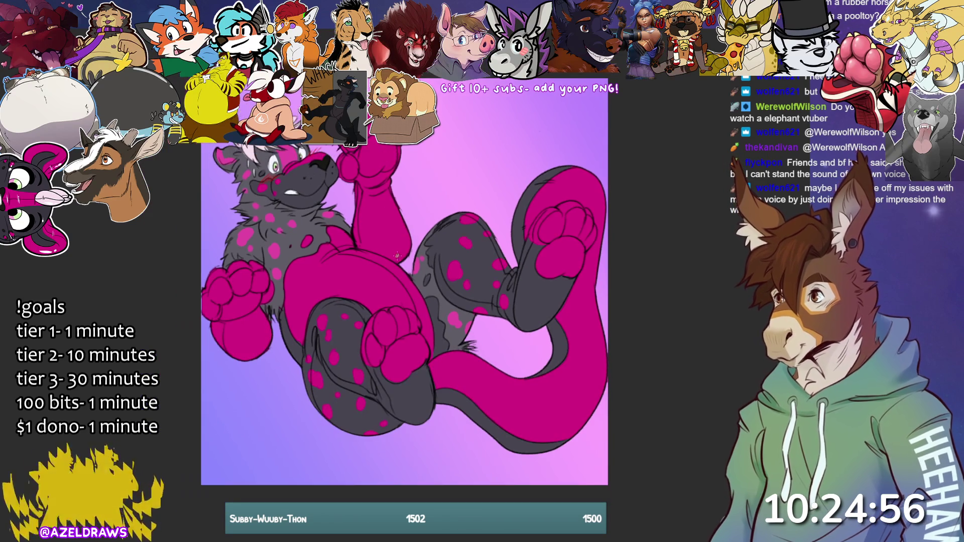
{"action": "scroll", "coordinate": [405, 301], "scroll_direction": "up", "scroll_amount": 3}
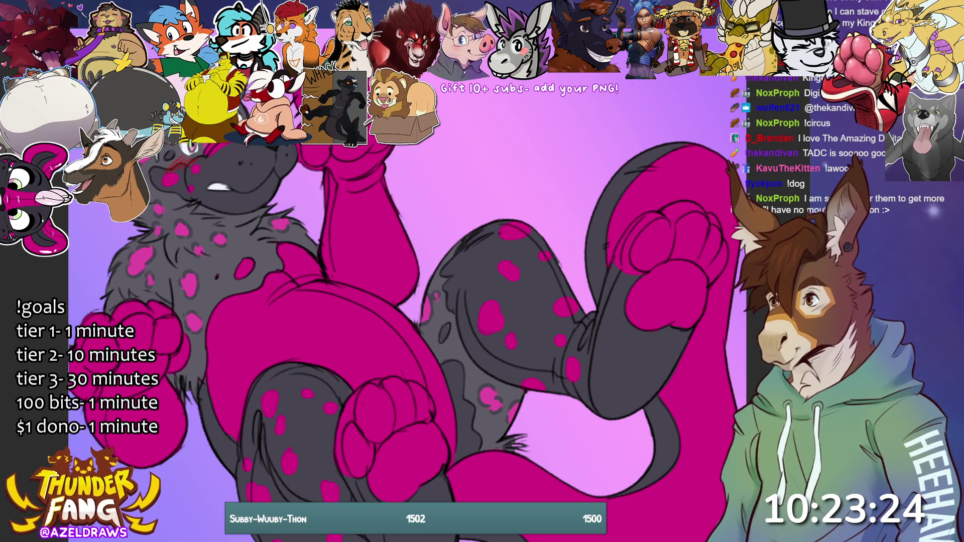
{"action": "scroll", "coordinate": [249, 348], "scroll_direction": "down", "scroll_amount": 3}
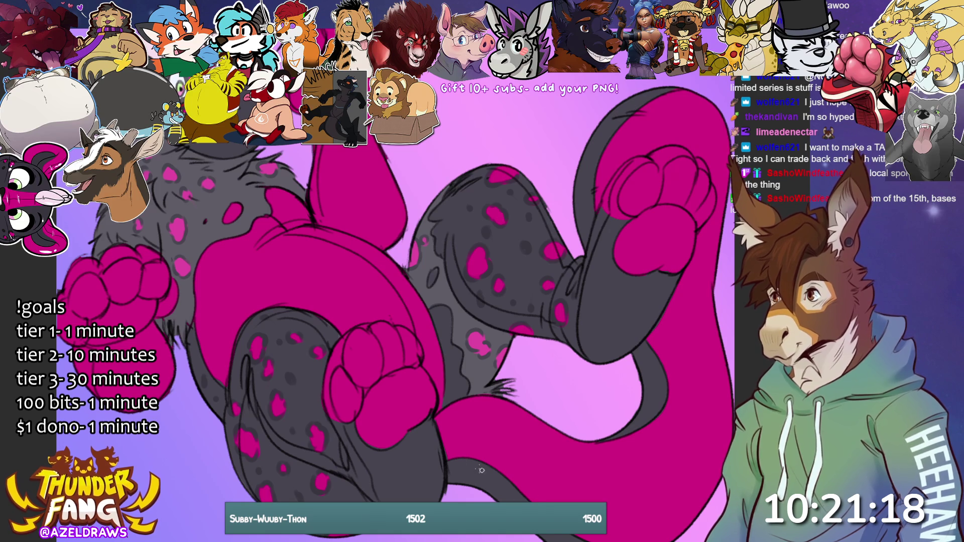
{"action": "scroll", "coordinate": [376, 469], "scroll_direction": "up", "scroll_amount": 2}
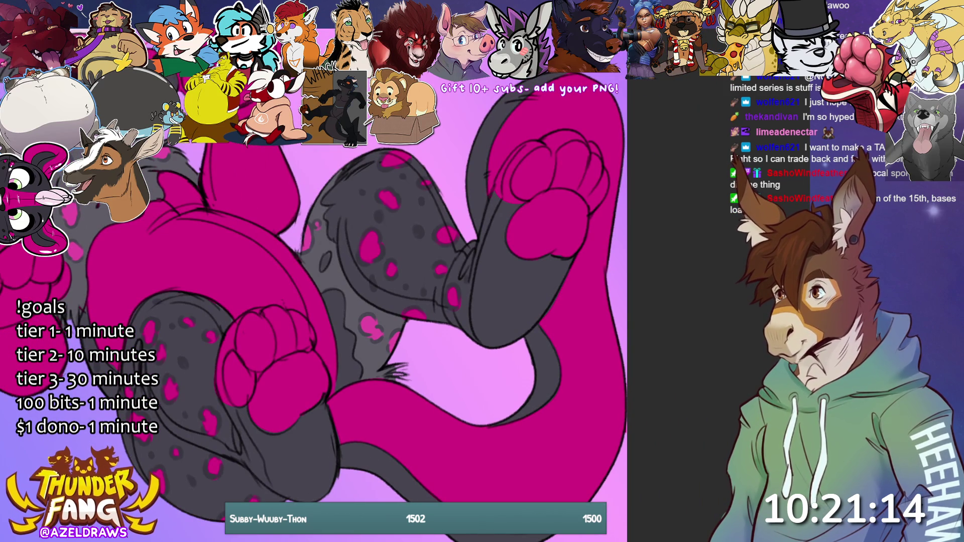
- Paint a magenta spot on the grey tail and sample the grey colour from the leg
{"action": "left_click_drag", "start_coordinate": [357, 458], "coordinate": [356, 466]}
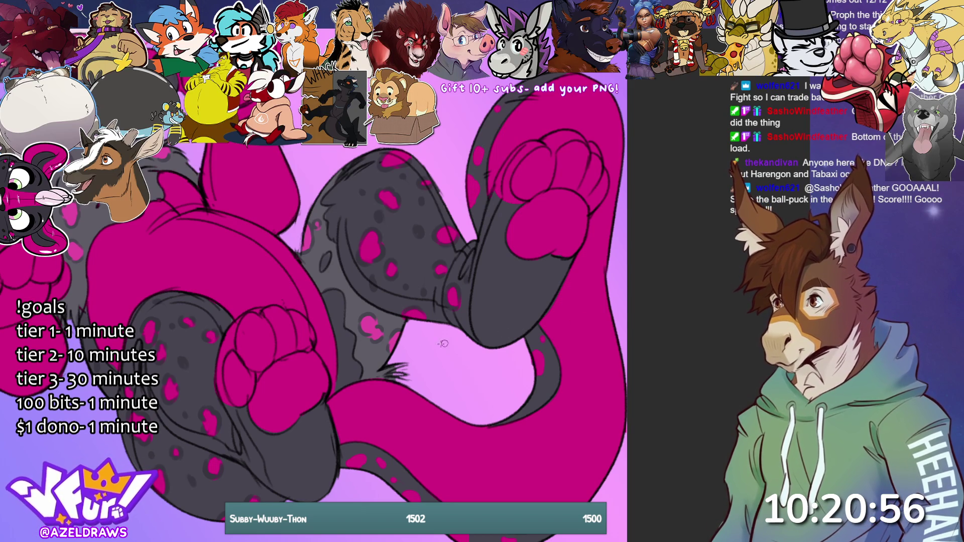
{"action": "left_click", "coordinate": [178, 369], "text": "alt"}
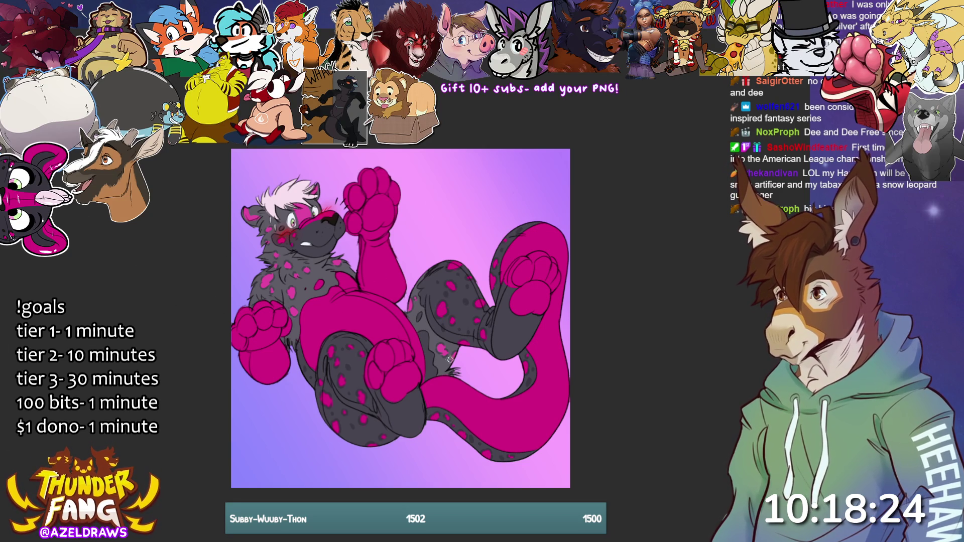
- Paint two light glossy highlight strokes along the magenta belly
{"action": "left_click_drag", "start_coordinate": [359, 295], "coordinate": [405, 318]}
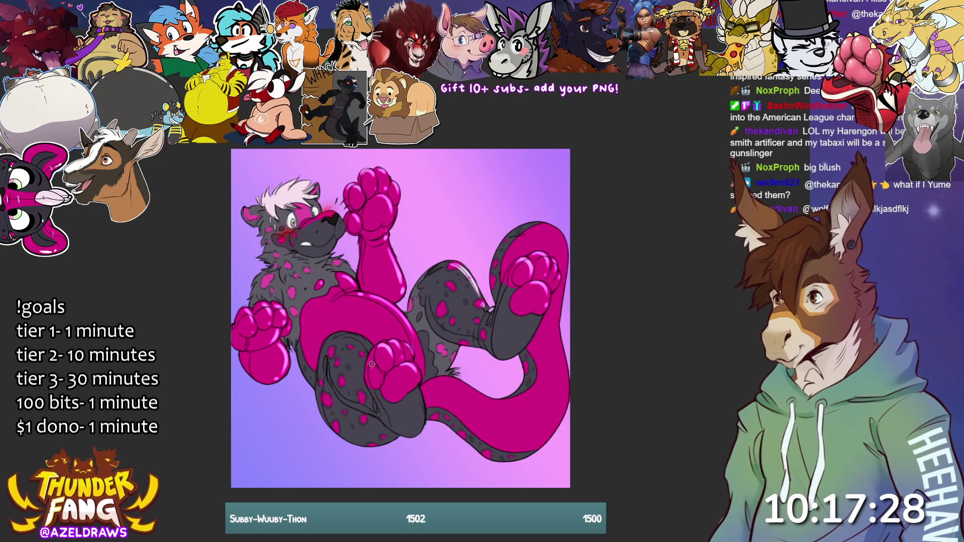
{"action": "left_click_drag", "start_coordinate": [333, 340], "coordinate": [366, 348]}
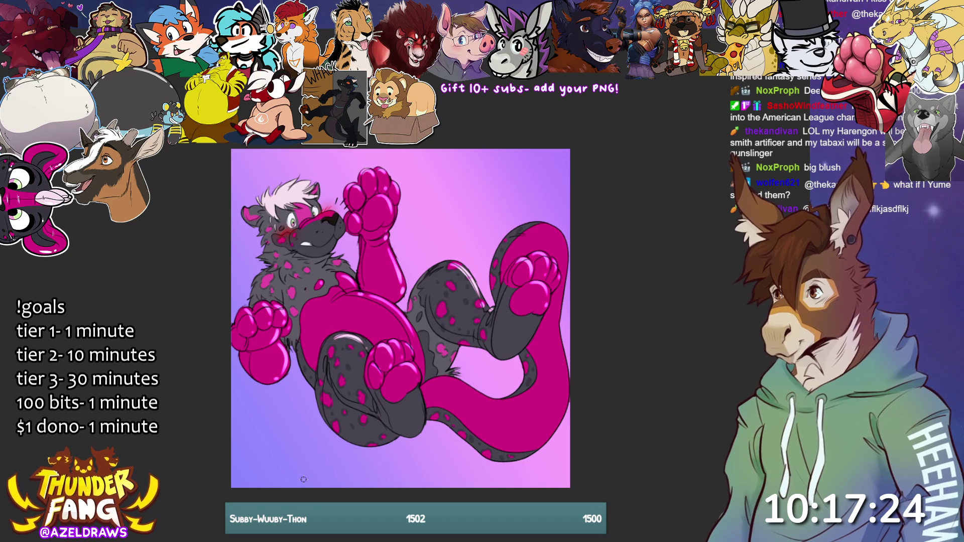
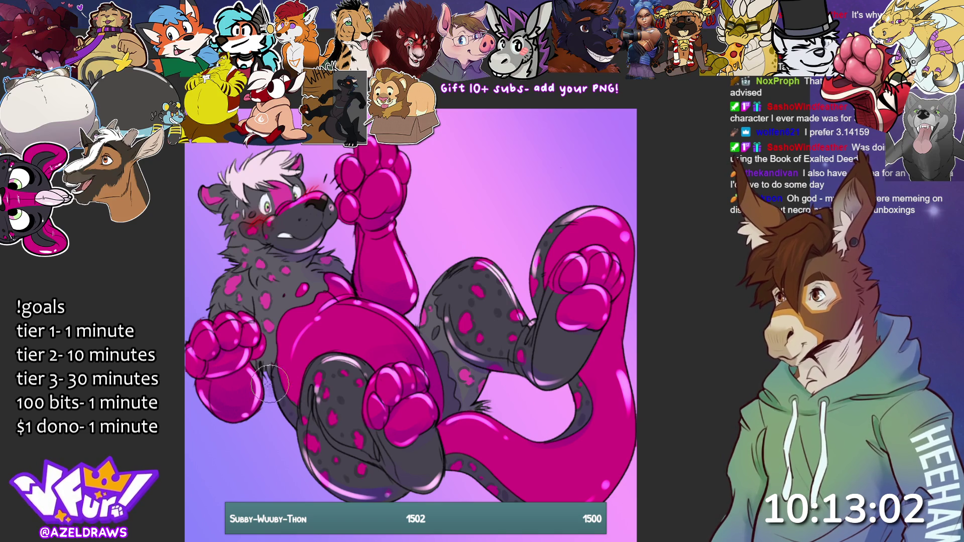
- Airbrush a soft dark purple cast shadow along the lower left and bottom edge beneath the character
{"action": "mouse_move", "coordinate": [242, 412]}
{"action": "left_mouse_down"}
{"action": "mouse_move", "coordinate": [296, 412]}
{"action": "mouse_move", "coordinate": [246, 397]}
{"action": "mouse_move", "coordinate": [266, 429]}
{"action": "mouse_move", "coordinate": [330, 469]}
{"action": "mouse_move", "coordinate": [296, 484]}
{"action": "left_mouse_up"}
{"action": "key", "text": "ctrl+z"}
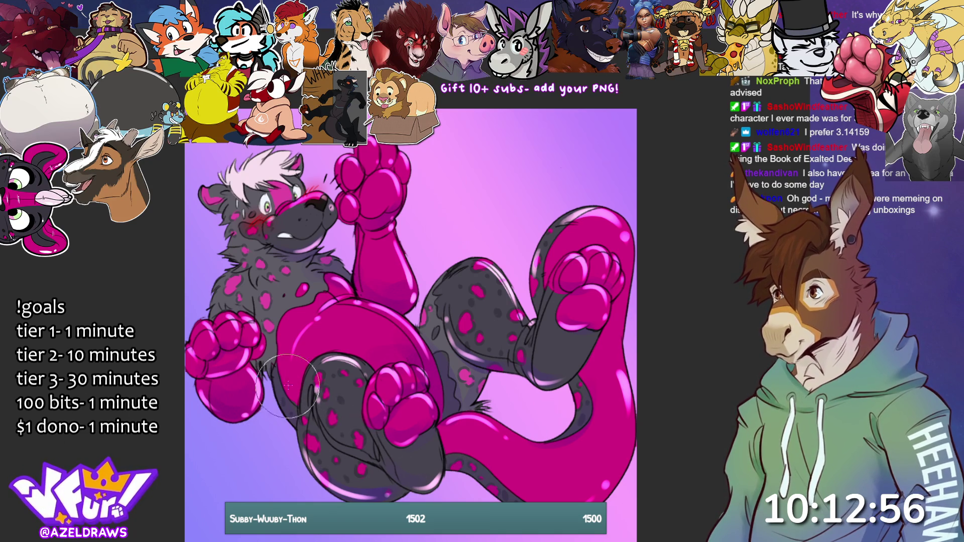
{"action": "mouse_move", "coordinate": [226, 405]}
{"action": "left_mouse_down"}
{"action": "mouse_move", "coordinate": [292, 412]}
{"action": "mouse_move", "coordinate": [407, 447]}
{"action": "mouse_move", "coordinate": [417, 461]}
{"action": "left_mouse_up"}
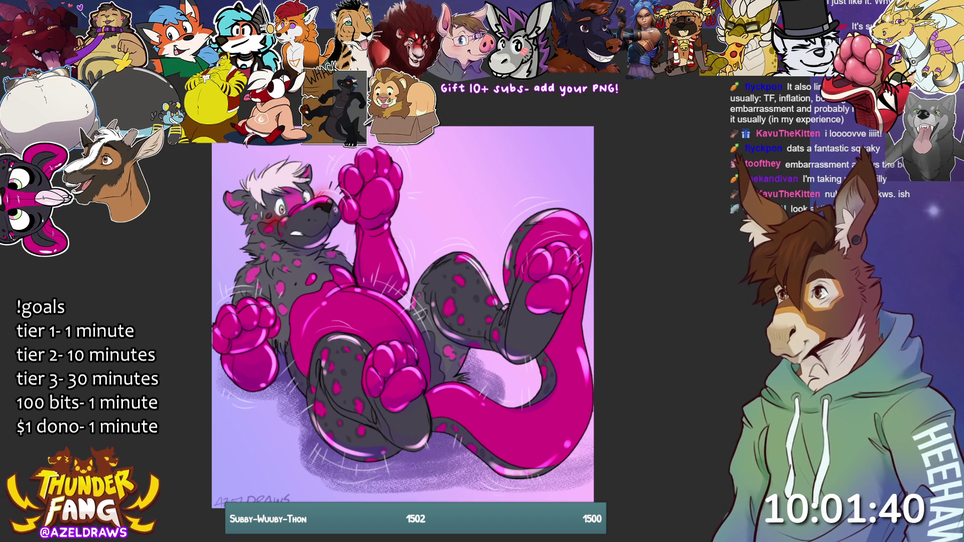
- Hand-letter 'SQ' on the pink background right of the raised foot
{"action": "left_click_drag", "start_coordinate": [455, 218], "coordinate": [445, 232]}
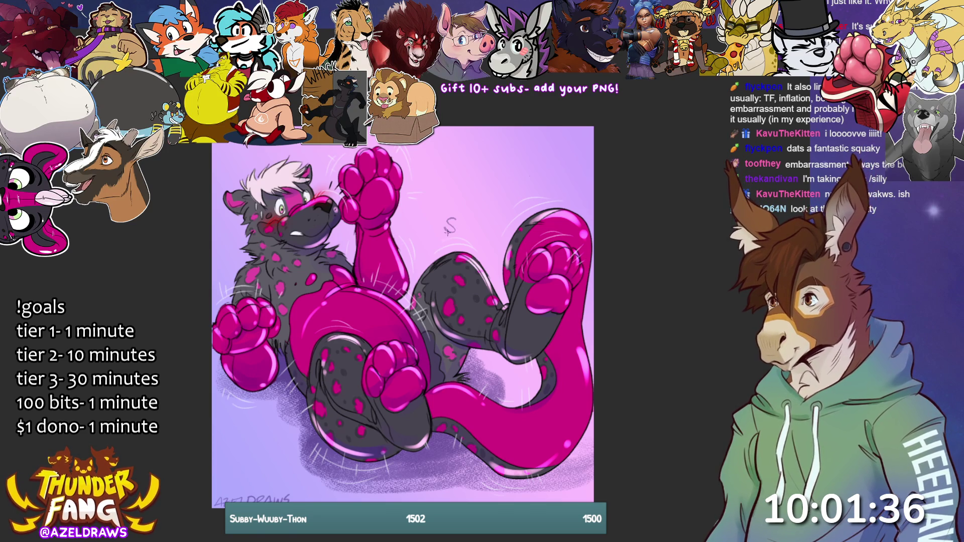
{"action": "left_click_drag", "start_coordinate": [462, 220], "coordinate": [498, 253]}
- Complete 'SQUEAK!', letter 'SQUIRK!' in the lower-left corner, and add a motion line near the head
{"action": "left_click", "coordinate": [494, 264]}
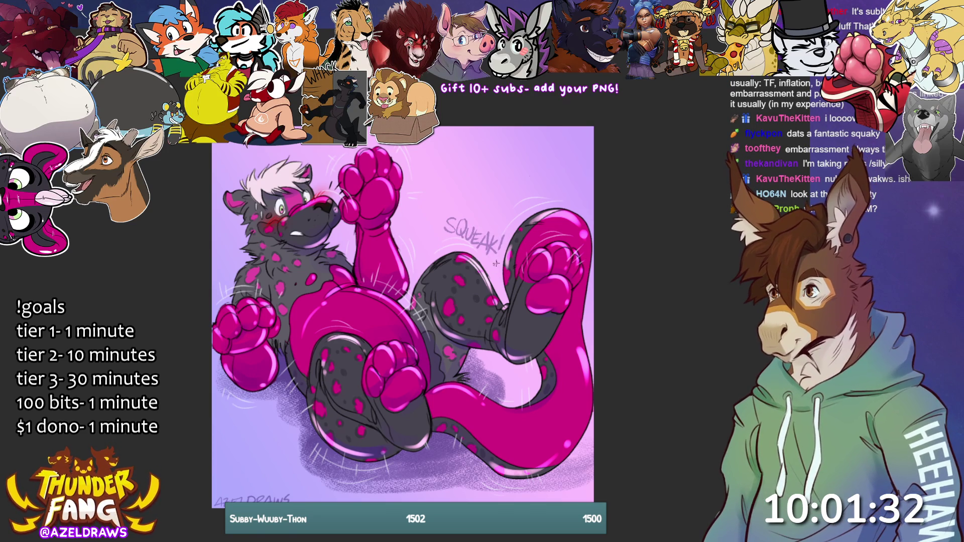
{"action": "mouse_move", "coordinate": [245, 412]}
{"action": "left_mouse_down"}
{"action": "mouse_move", "coordinate": [236, 427]}
{"action": "mouse_move", "coordinate": [274, 447]}
{"action": "left_mouse_up"}
{"action": "left_click_drag", "start_coordinate": [272, 432], "coordinate": [281, 454]}
{"action": "left_click_drag", "start_coordinate": [293, 437], "coordinate": [290, 448]}
{"action": "left_click", "coordinate": [289, 451]}
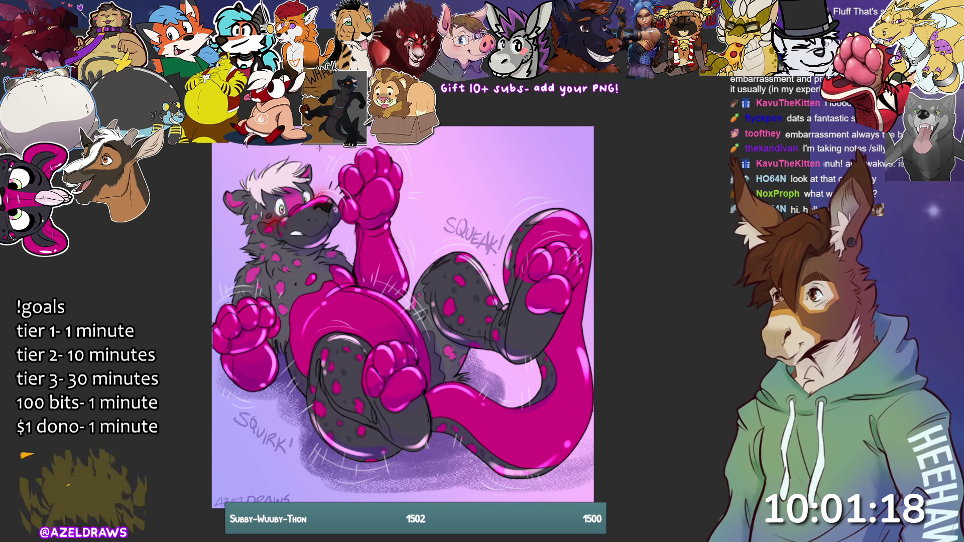
{"action": "mouse_move", "coordinate": [321, 146]}
{"action": "left_mouse_down"}
{"action": "mouse_move", "coordinate": [318, 162]}
{"action": "mouse_move", "coordinate": [340, 145]}
{"action": "left_mouse_up"}
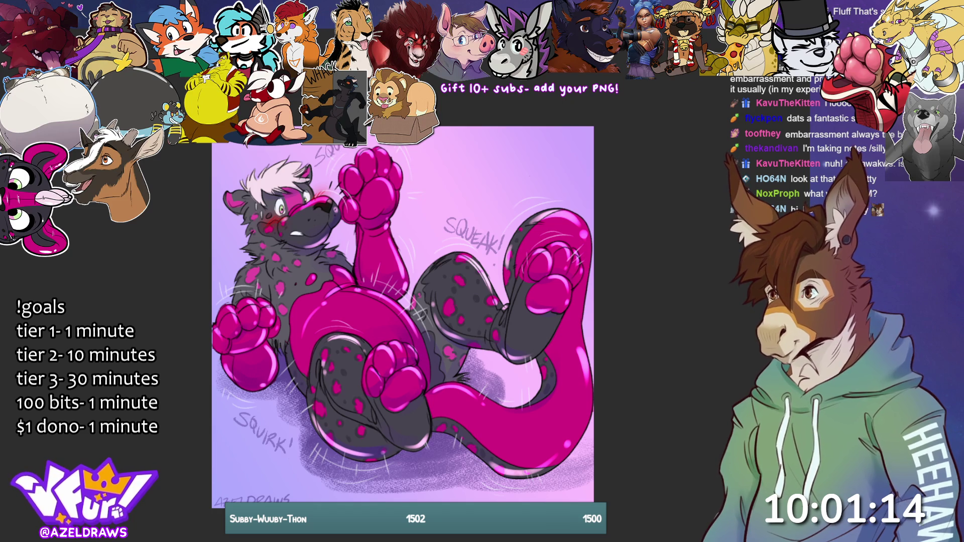